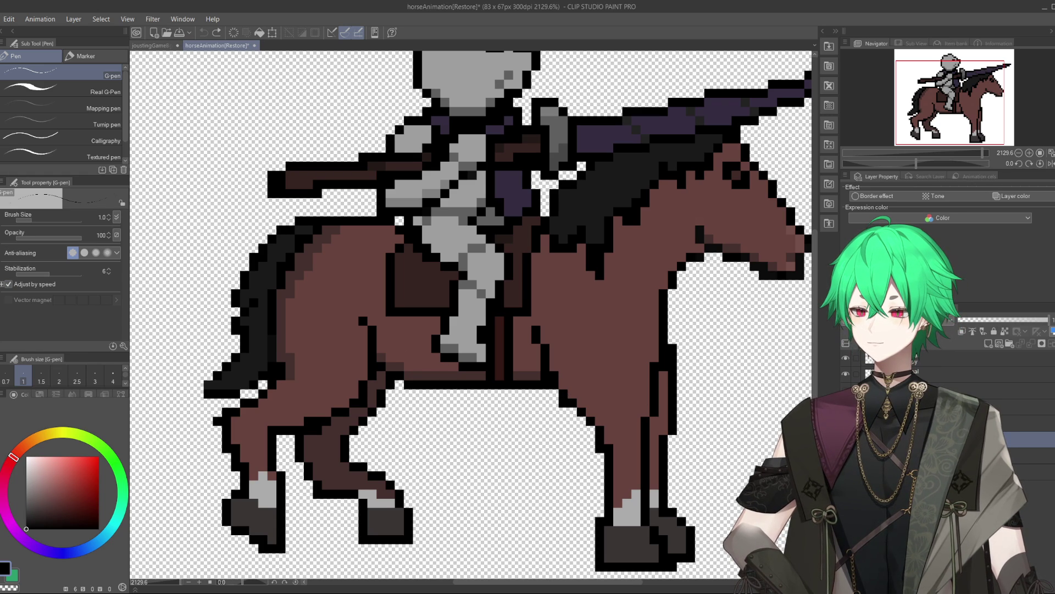
- Outline the horse's belly in black and erase stray leg pixels with a 1-pixel, non-anti-aliased eraser
mouse_move(565, 393)
mouse_down()
mouse_move(585, 434)
mouse_move(519, 458)
mouse_up()
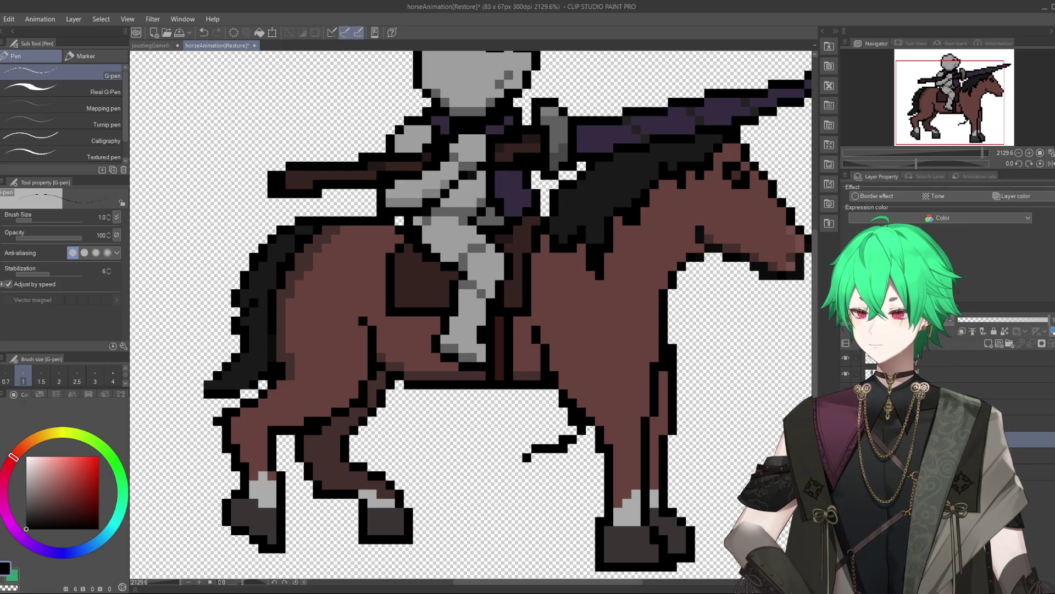
key(e)
drag(459, 451, 505, 459)
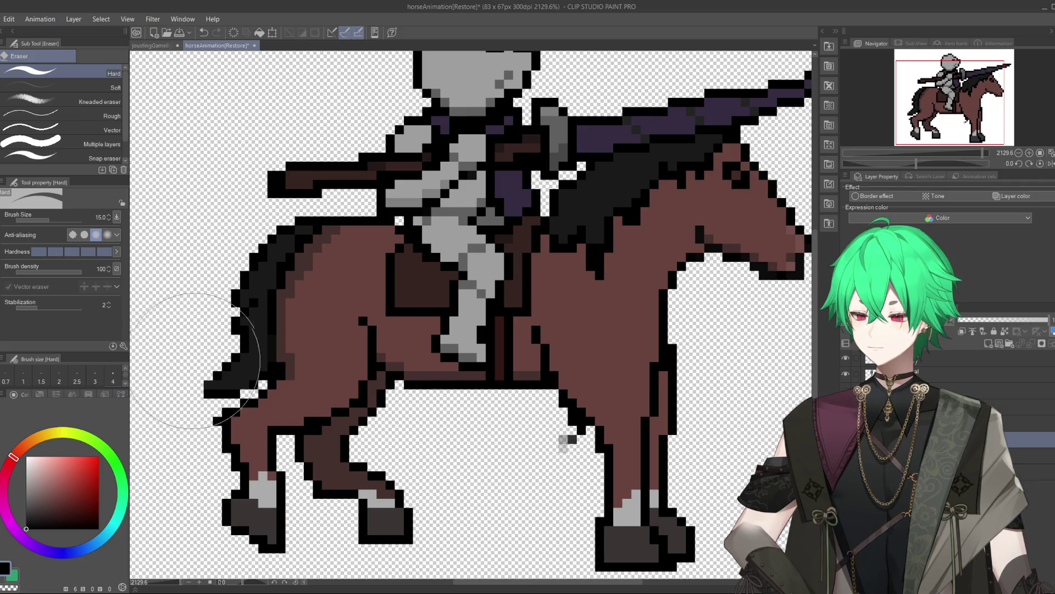
click(23, 378)
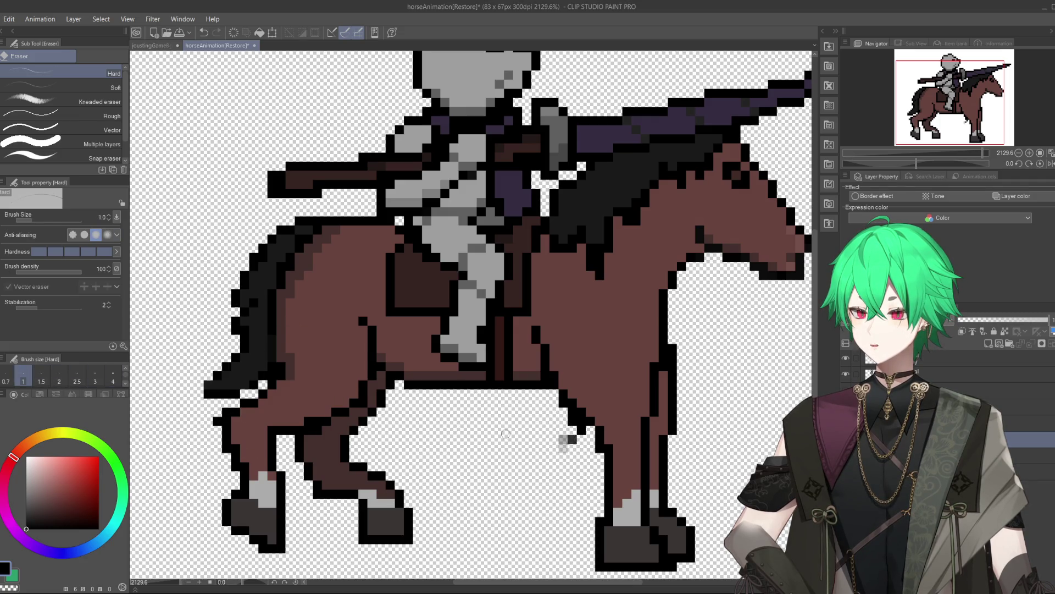
click(568, 441)
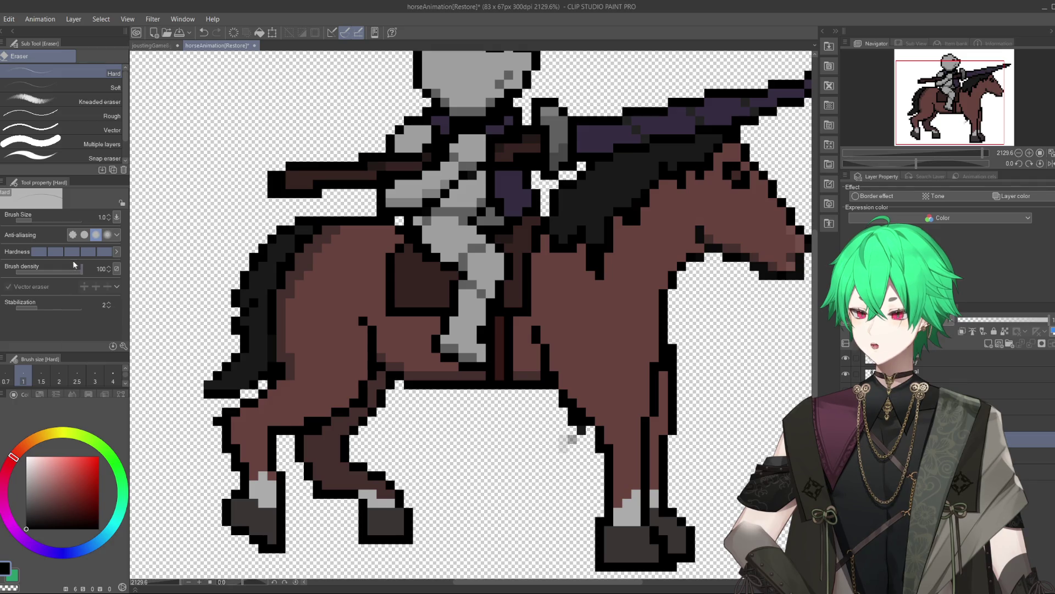
click(73, 236)
drag(565, 441, 583, 440)
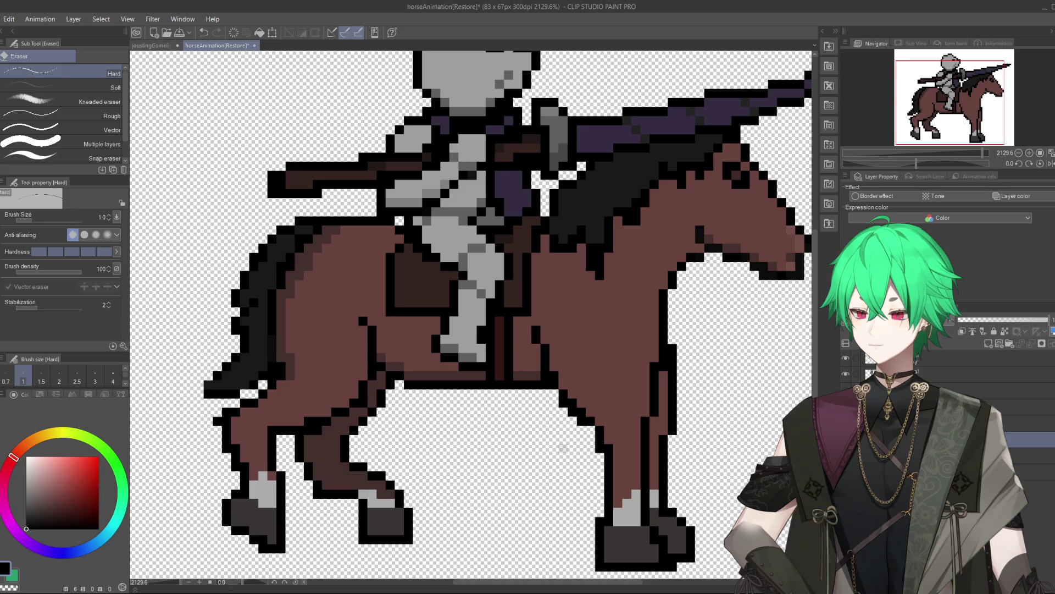
key(p)
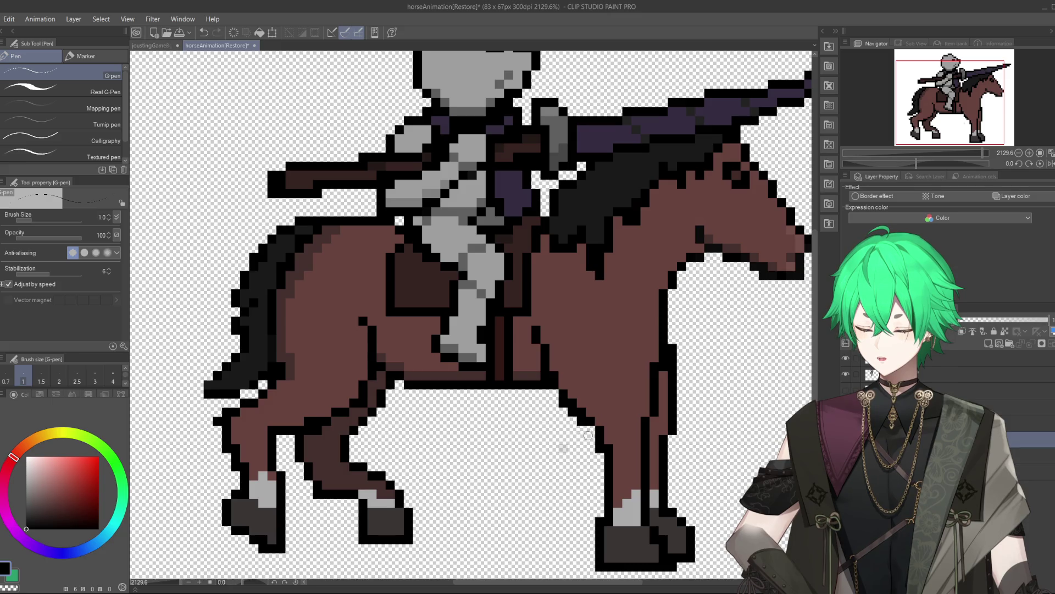
- Draw the black outline of a raised, bent front leg joined to the body
mouse_move(597, 448)
mouse_down()
mouse_move(524, 444)
mouse_move(504, 480)
mouse_move(527, 487)
mouse_move(544, 467)
mouse_move(541, 448)
mouse_move(517, 442)
mouse_up()
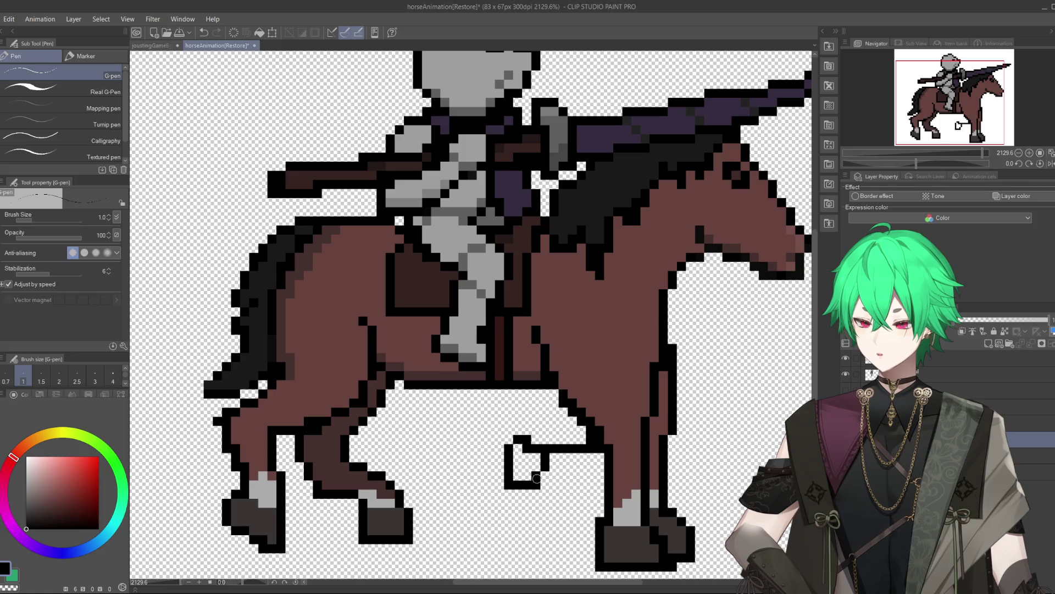
mouse_move(536, 478)
mouse_down()
mouse_move(635, 492)
mouse_move(643, 474)
mouse_up()
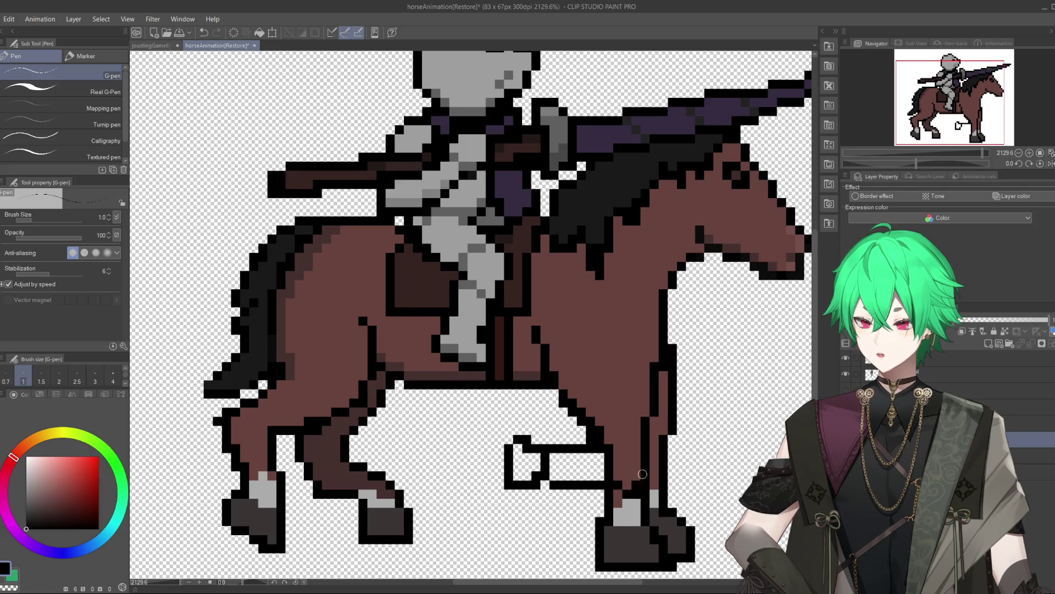
drag(648, 435, 653, 400)
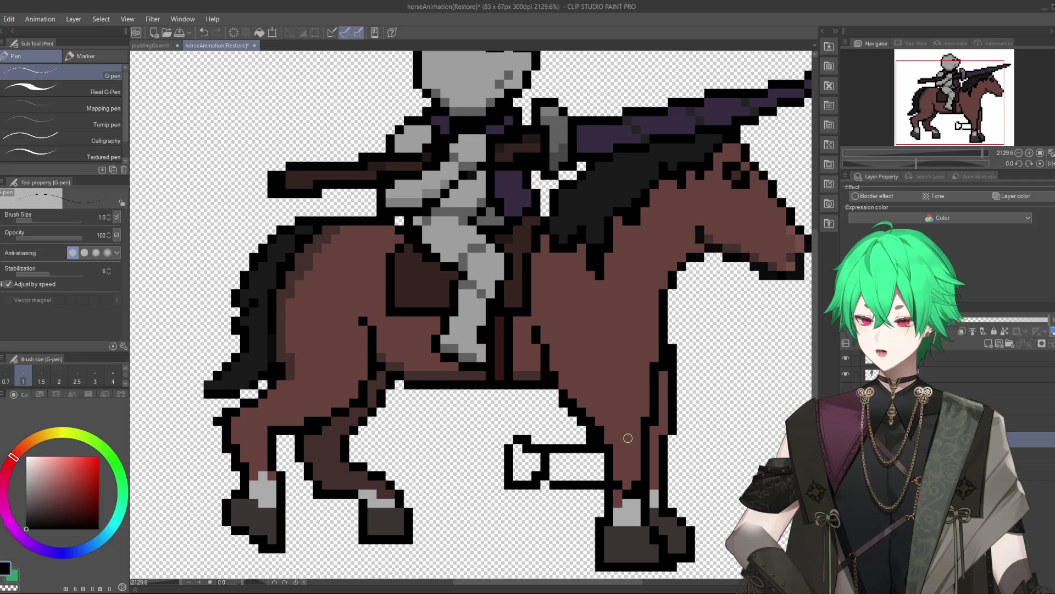
- Fill the new raised leg with the horse's brown
alt+click(625, 457)
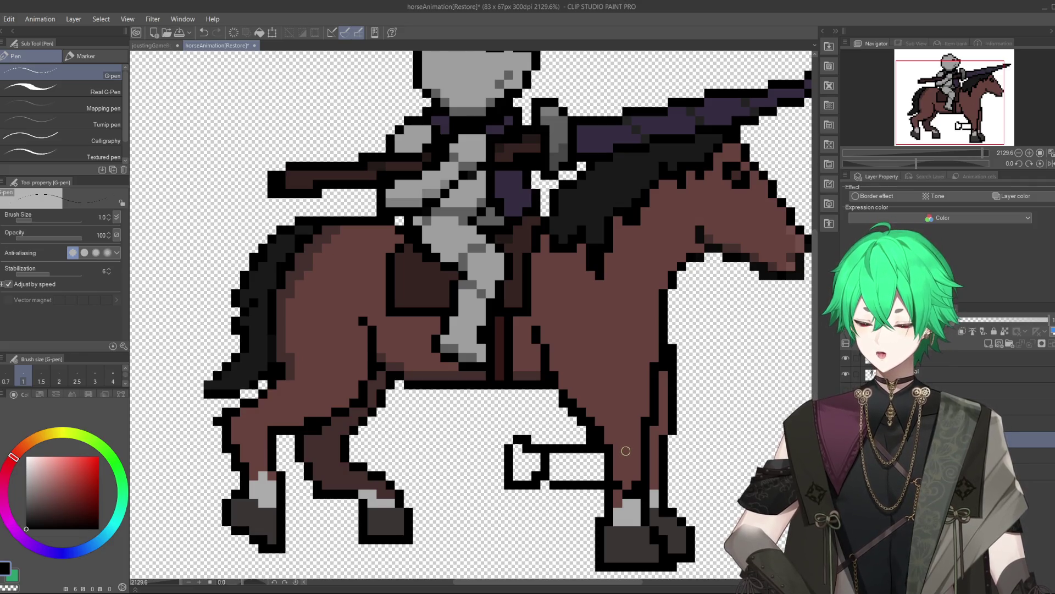
drag(625, 457, 619, 460)
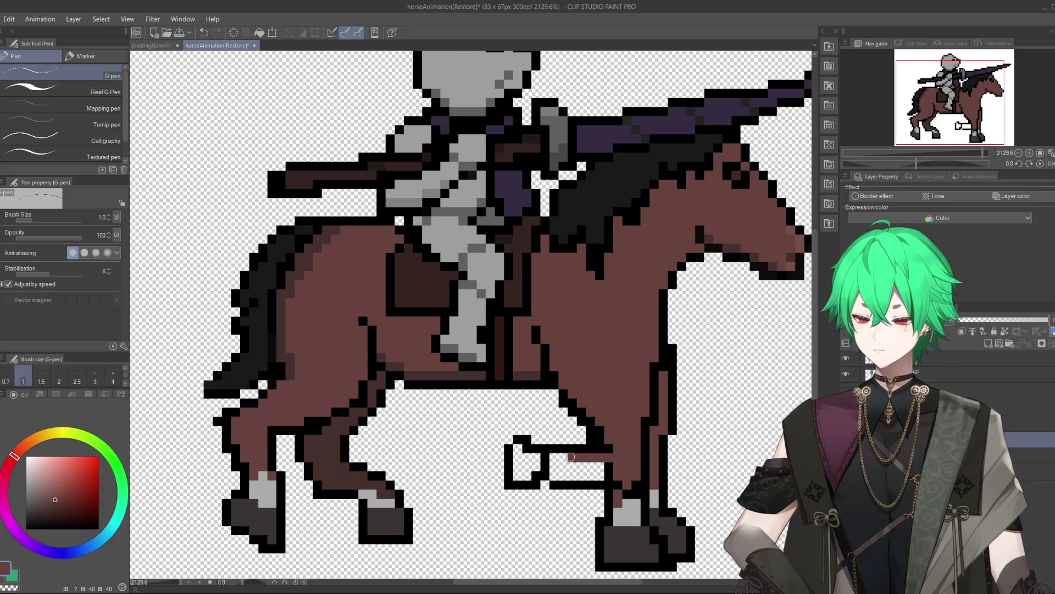
click(563, 467)
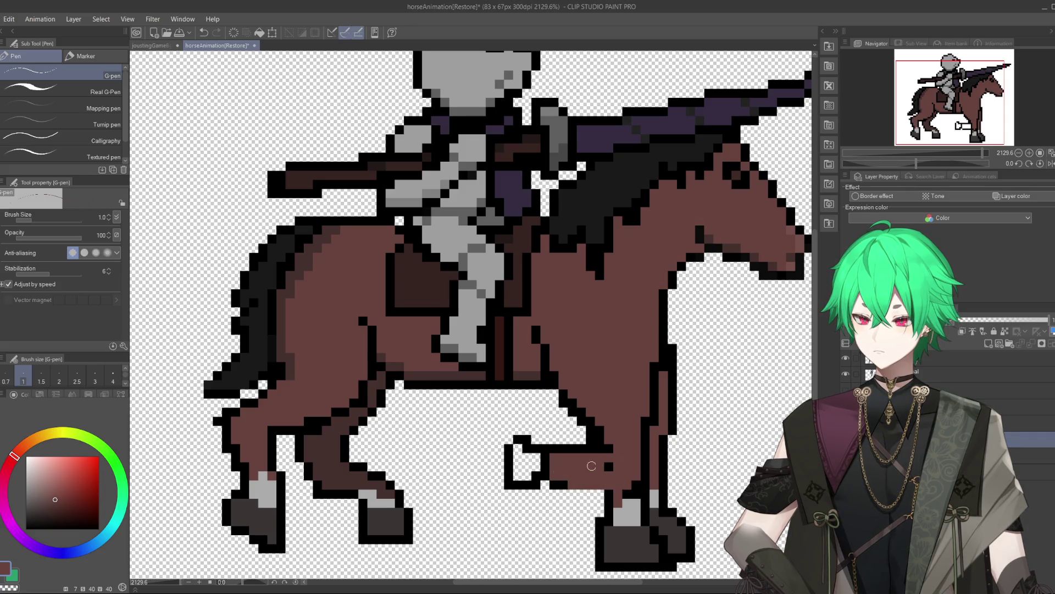
key(ctrl+z)
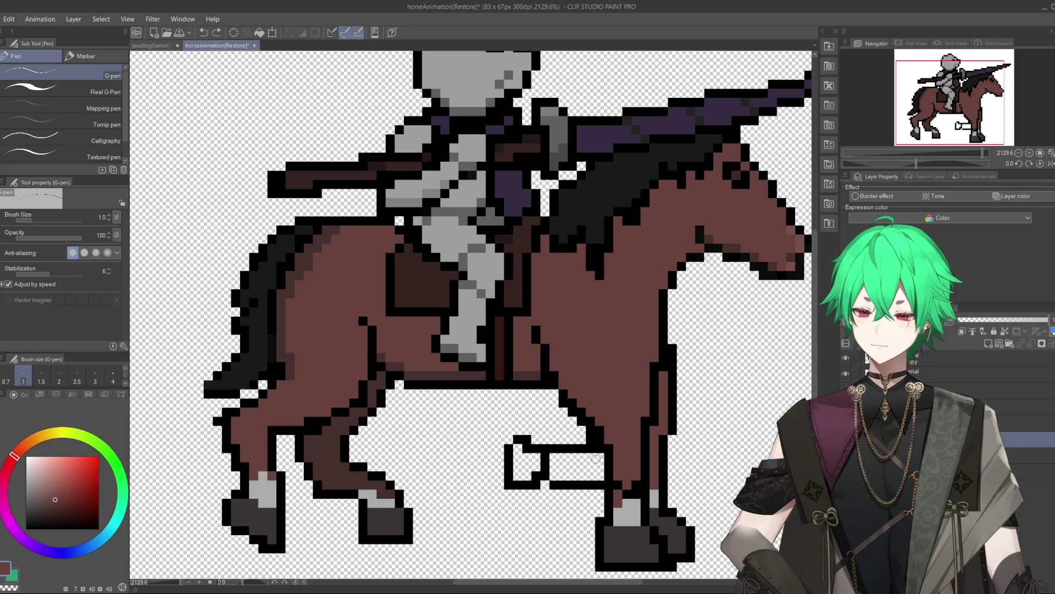
mouse_move(596, 458)
mouse_down()
mouse_move(558, 473)
mouse_move(545, 457)
mouse_move(556, 468)
mouse_move(613, 472)
mouse_up()
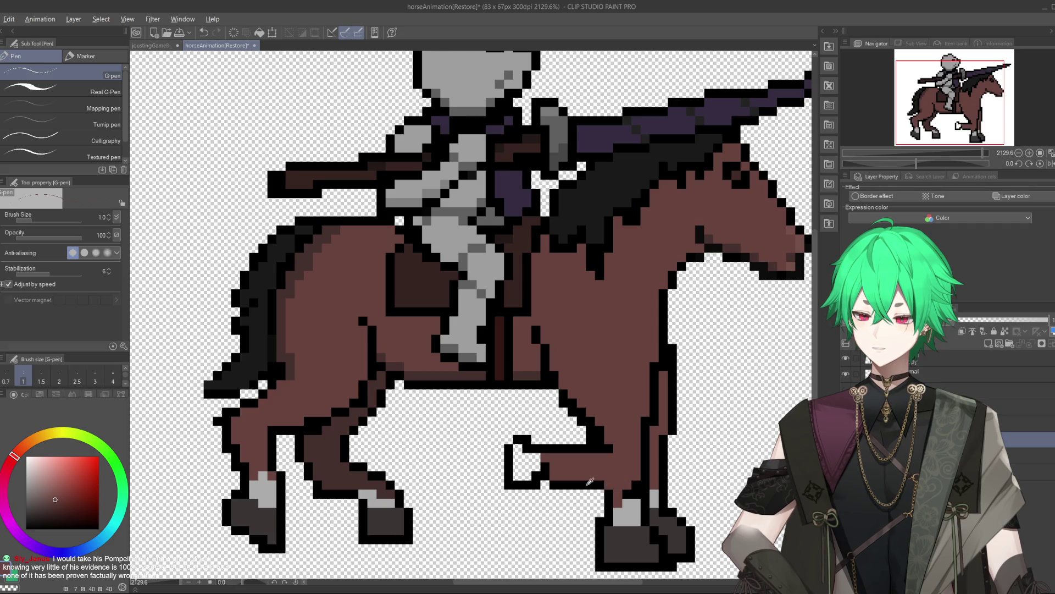
- Paint the raised leg's hoof dark grey with a black bottom edge, erasing black pixels above it
alt+click(592, 484)
click(591, 493)
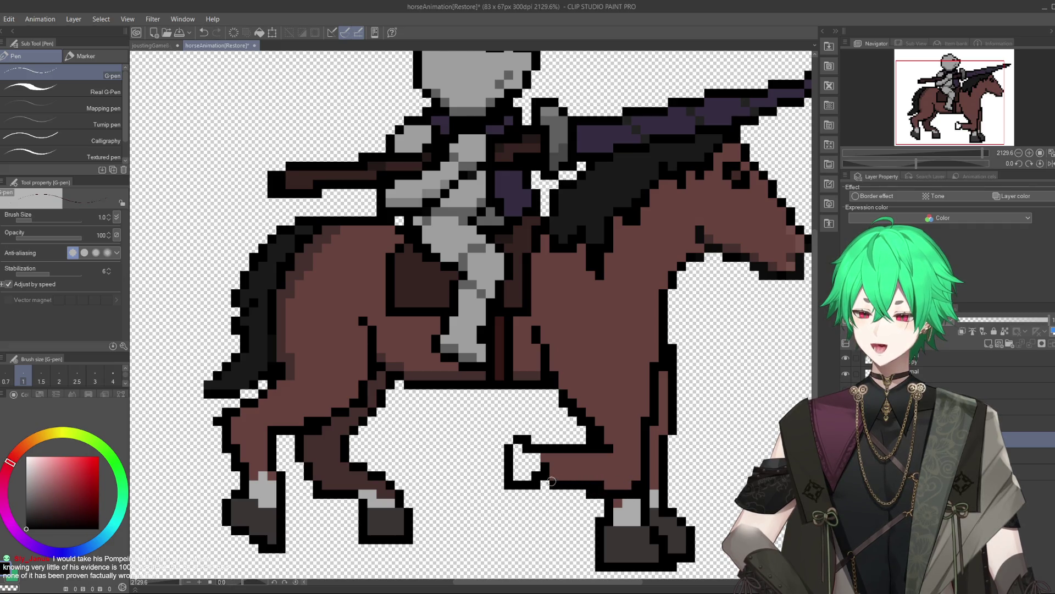
alt+click(616, 544)
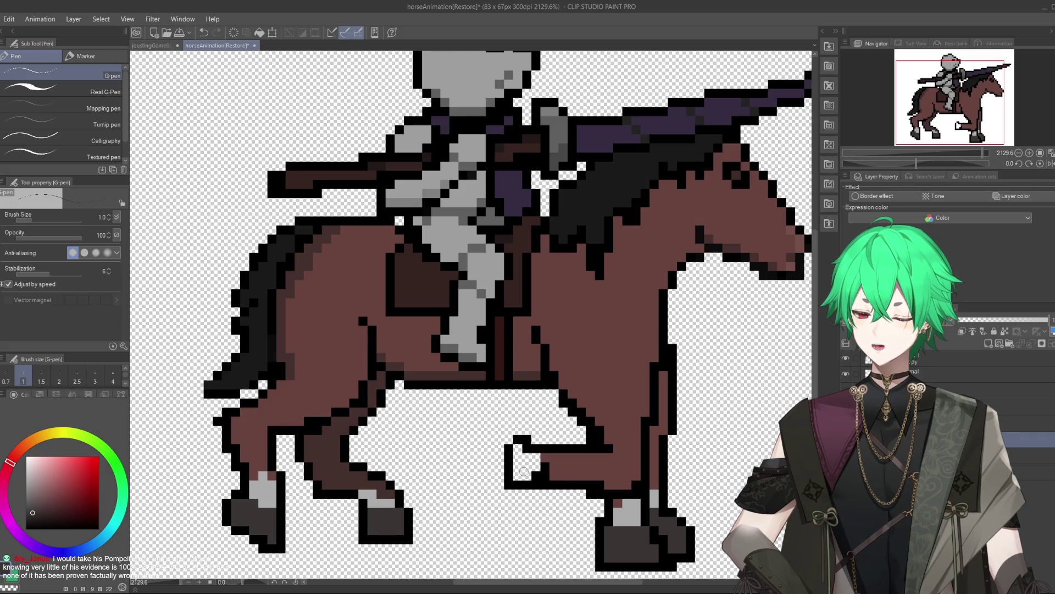
mouse_move(515, 453)
mouse_down()
mouse_move(516, 478)
mouse_move(528, 481)
mouse_move(508, 493)
mouse_up()
alt+click(541, 483)
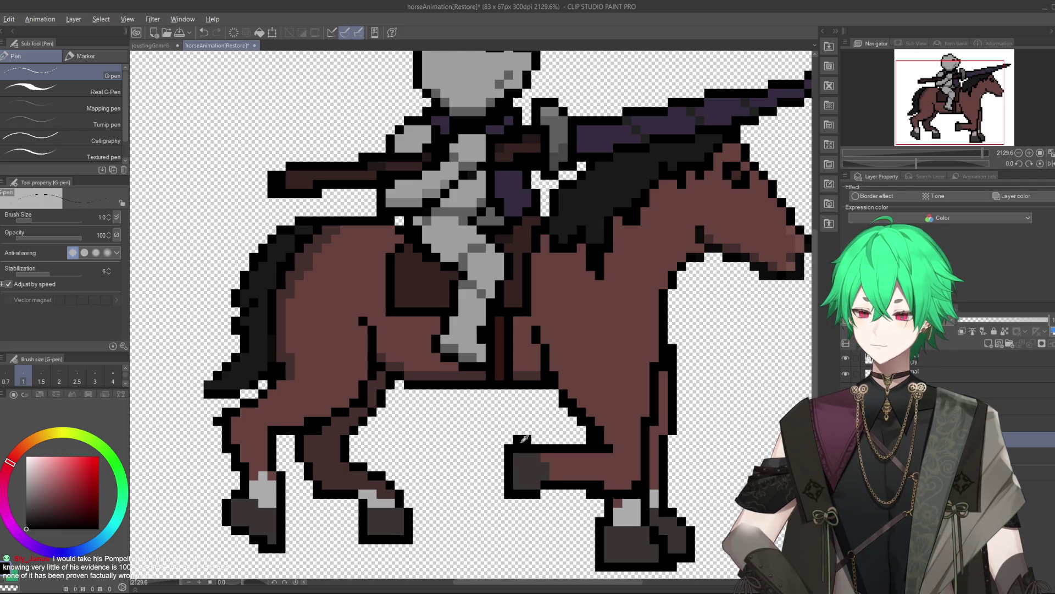
key(e)
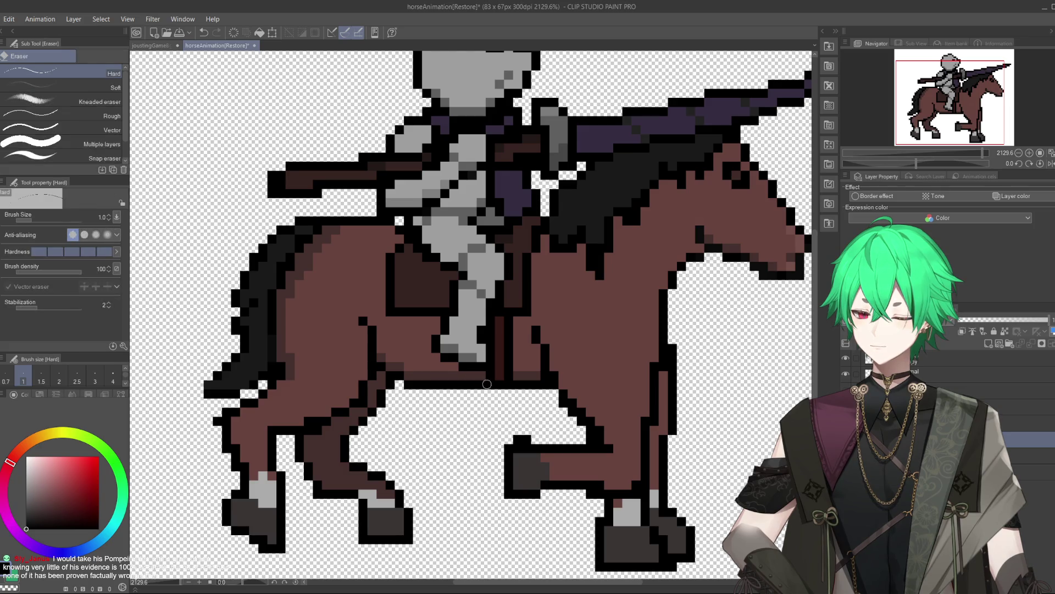
drag(530, 439, 516, 439)
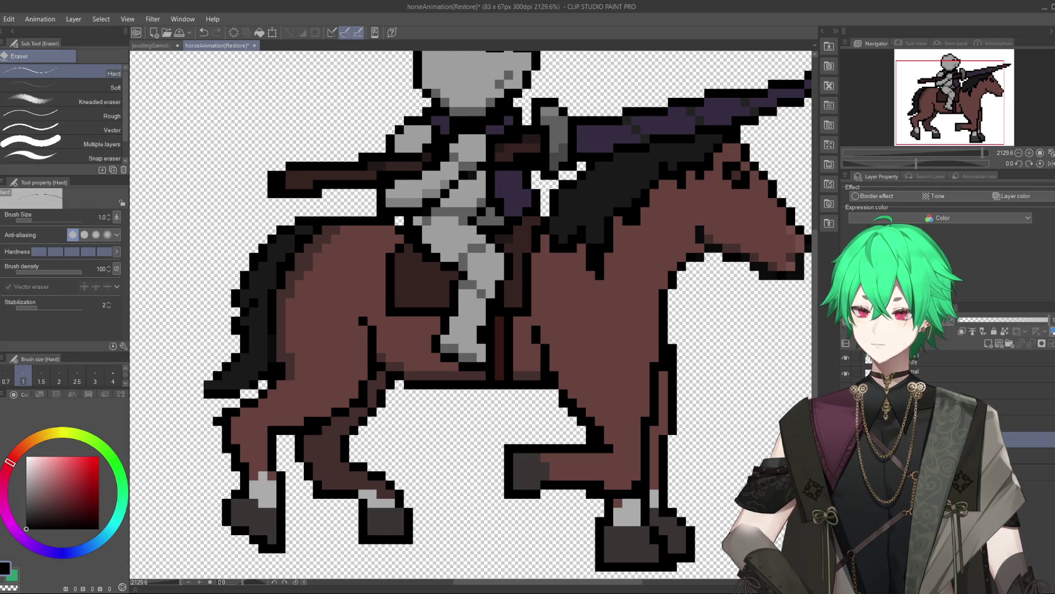
key(p)
- Add a light grey marking above the raised leg's hoof, matching the other legs
alt+click(382, 499)
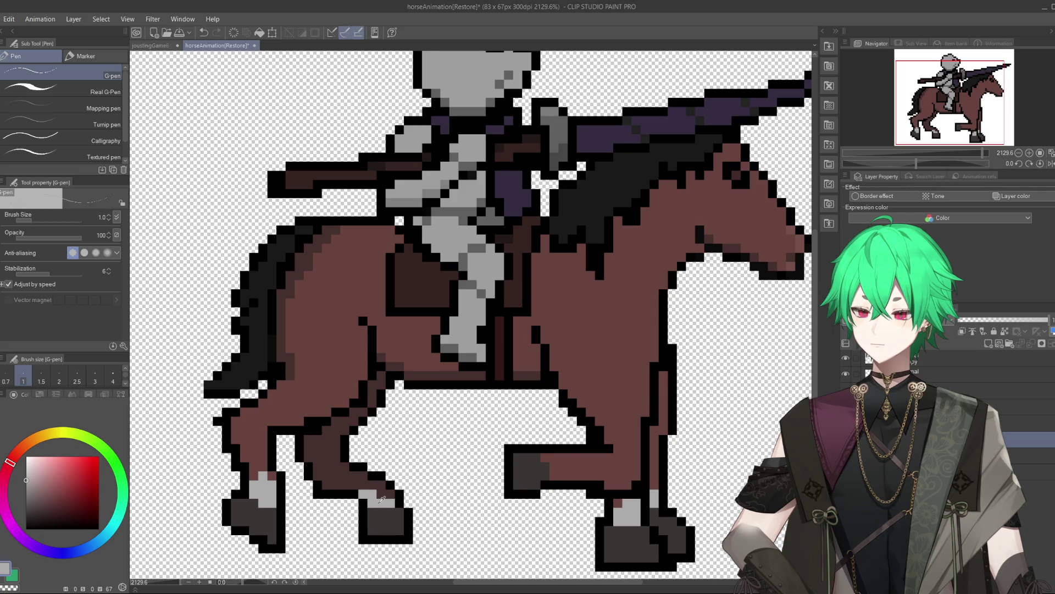
mouse_move(553, 460)
mouse_down()
mouse_move(572, 473)
mouse_move(550, 475)
mouse_up()
alt+click(534, 466)
alt+click(573, 467)
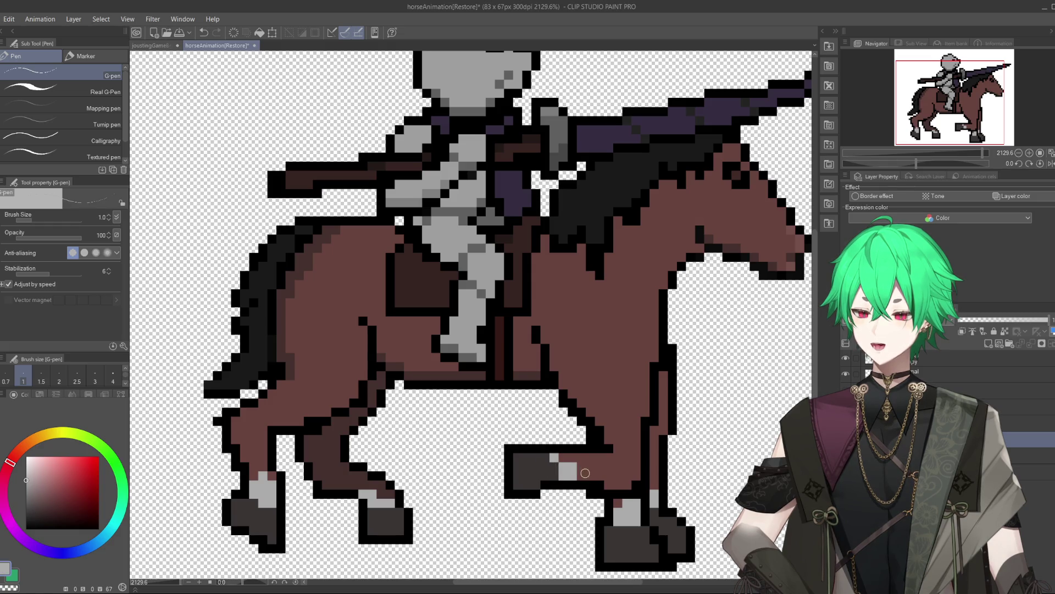
key(ctrl+0)
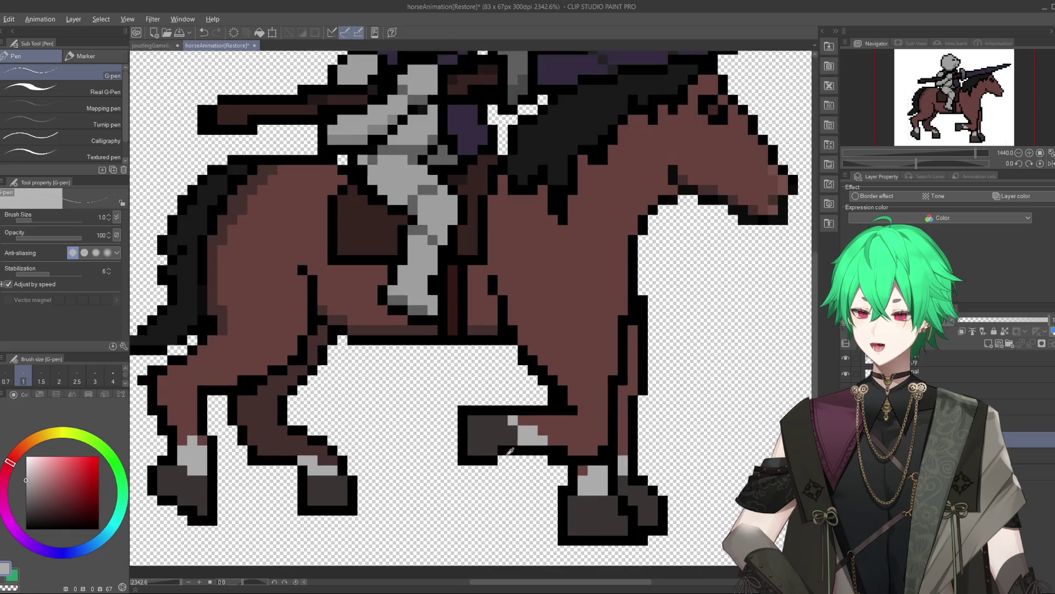
- Outline the underside of the hoof in black
scroll(504, 450, up, 7)
alt+click(504, 450)
drag(493, 468, 462, 473)
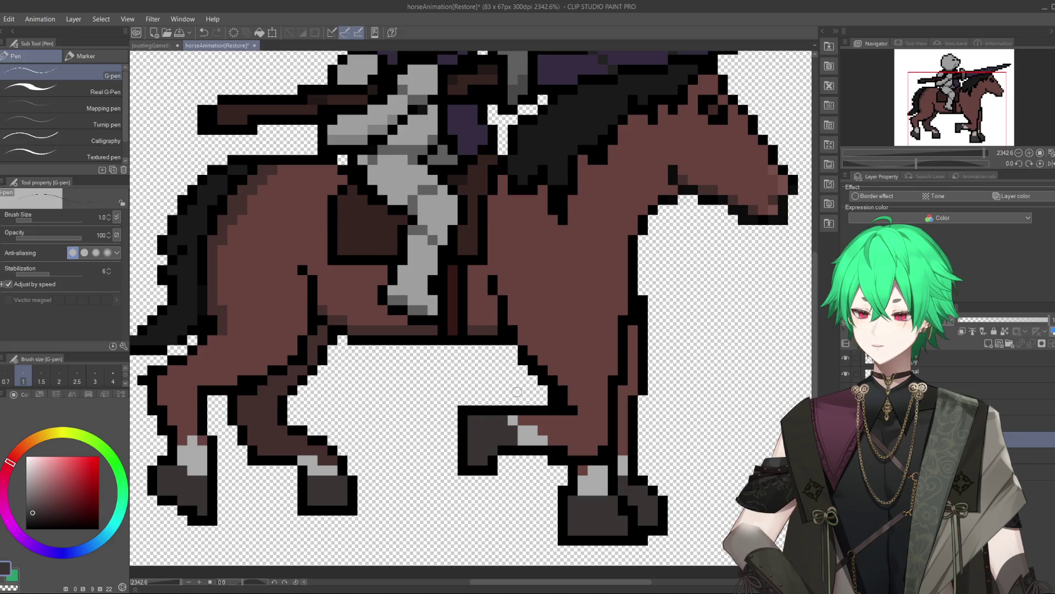
- Zoom the canvas to 1760% and erase the top of the lowest hoof with the Hard eraser
scroll(496, 399, down, 2)
scroll(497, 400, down, 2)
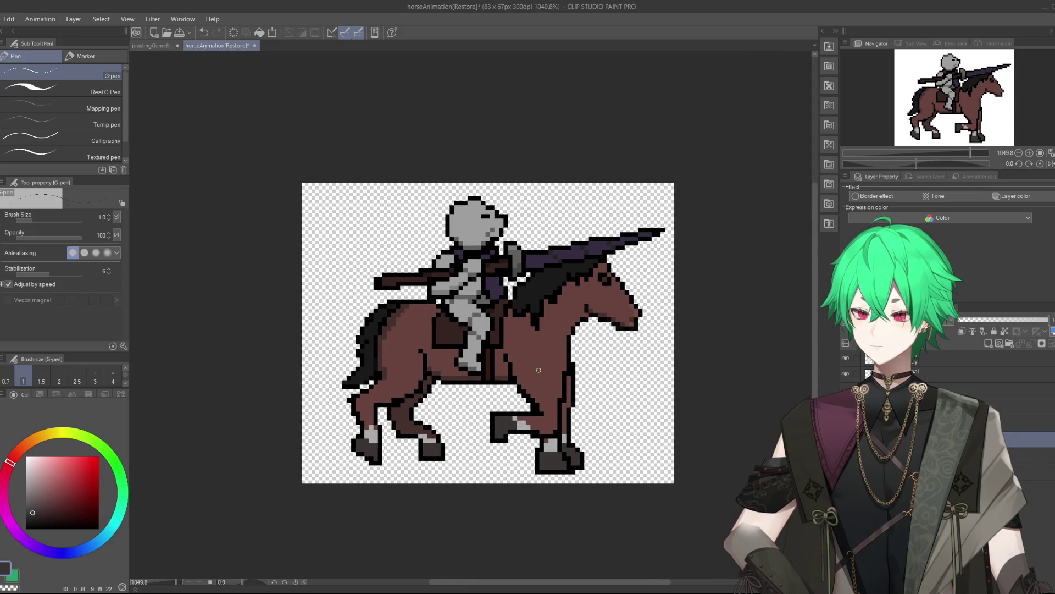
scroll(538, 378, up, 2)
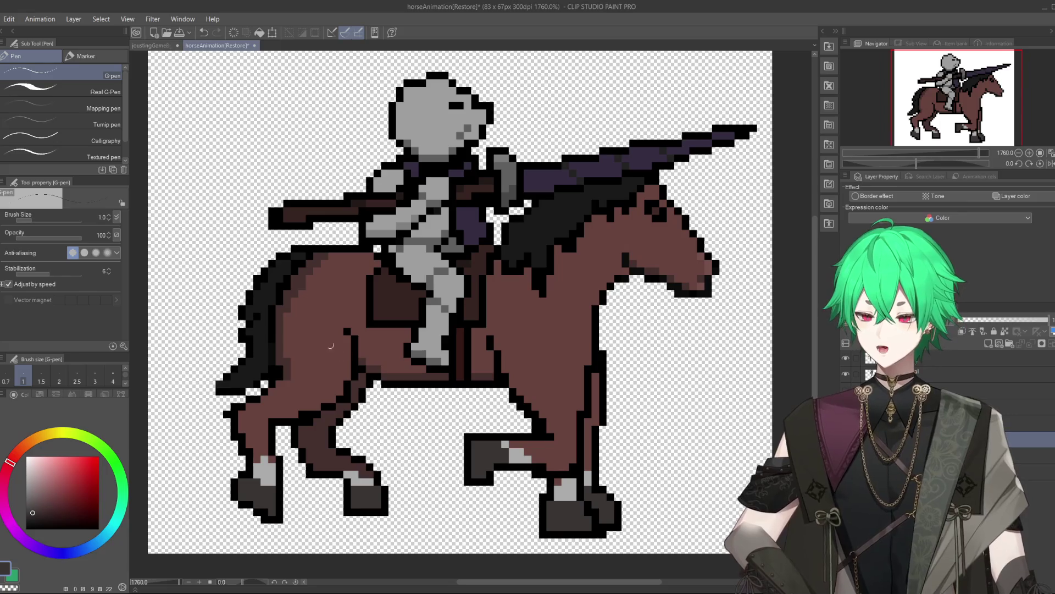
key(e)
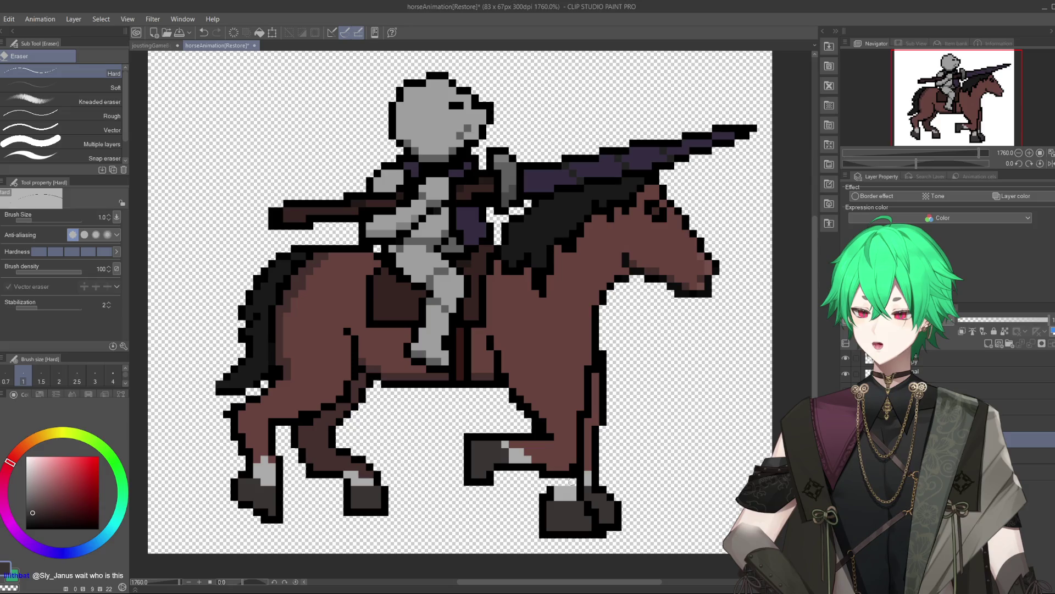
mouse_move(577, 482)
mouse_down()
mouse_move(543, 519)
mouse_move(588, 505)
mouse_move(550, 511)
mouse_up()
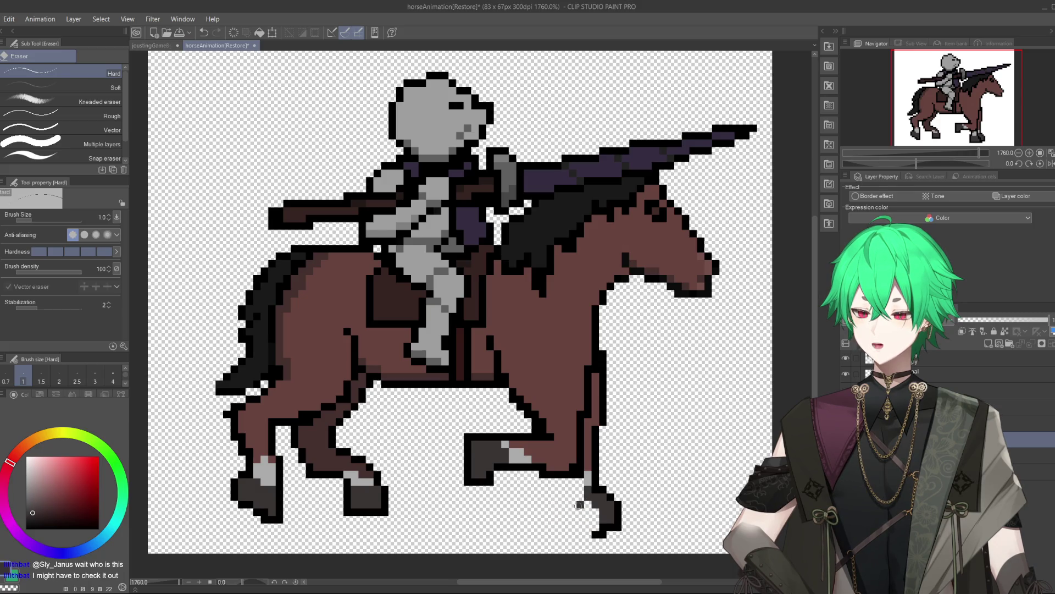
- Erase the bottom-right hoof's lower edge and redraw its bottom outline in black
drag(583, 505, 599, 533)
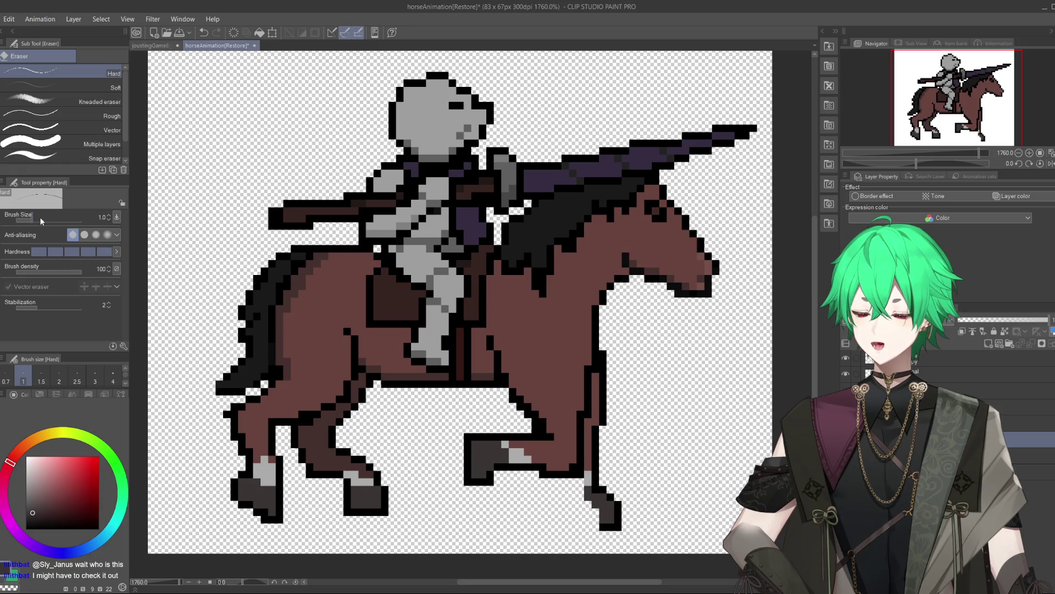
key(p)
alt+click(603, 526)
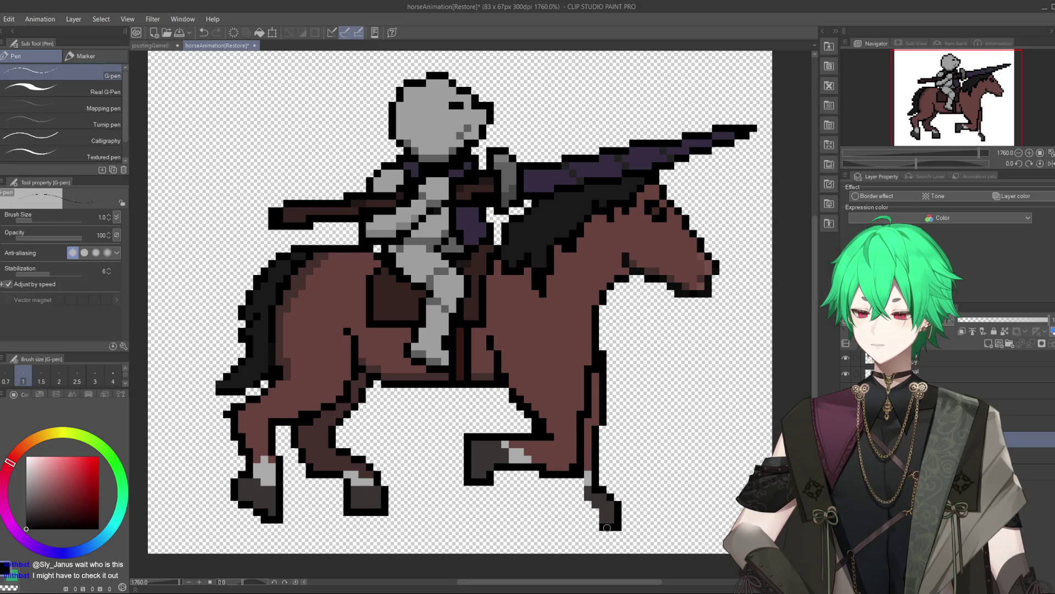
mouse_move(607, 527)
mouse_down()
mouse_move(583, 526)
mouse_move(563, 481)
mouse_up()
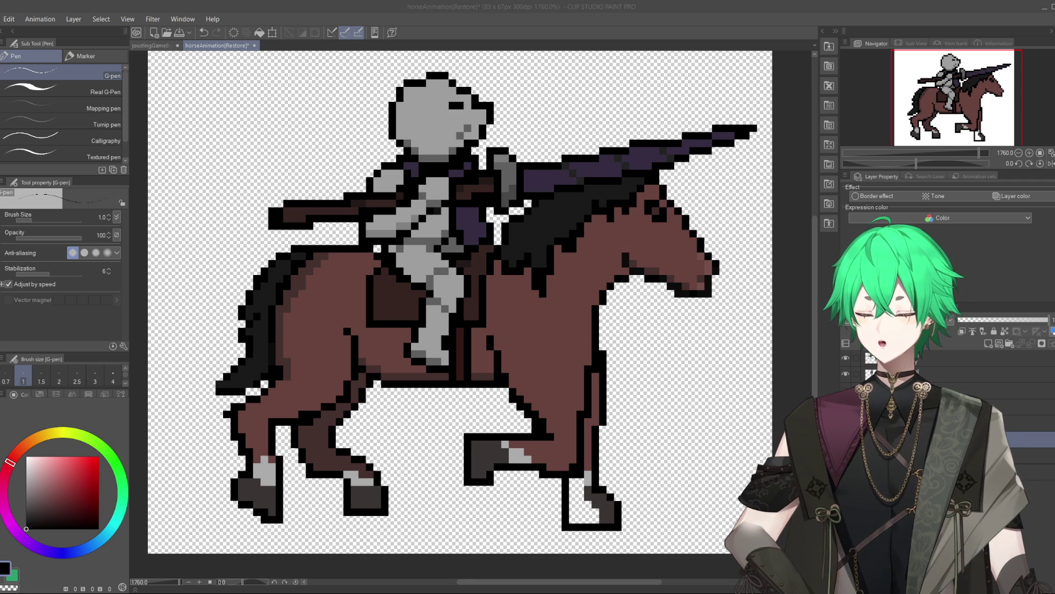
click(525, 591)
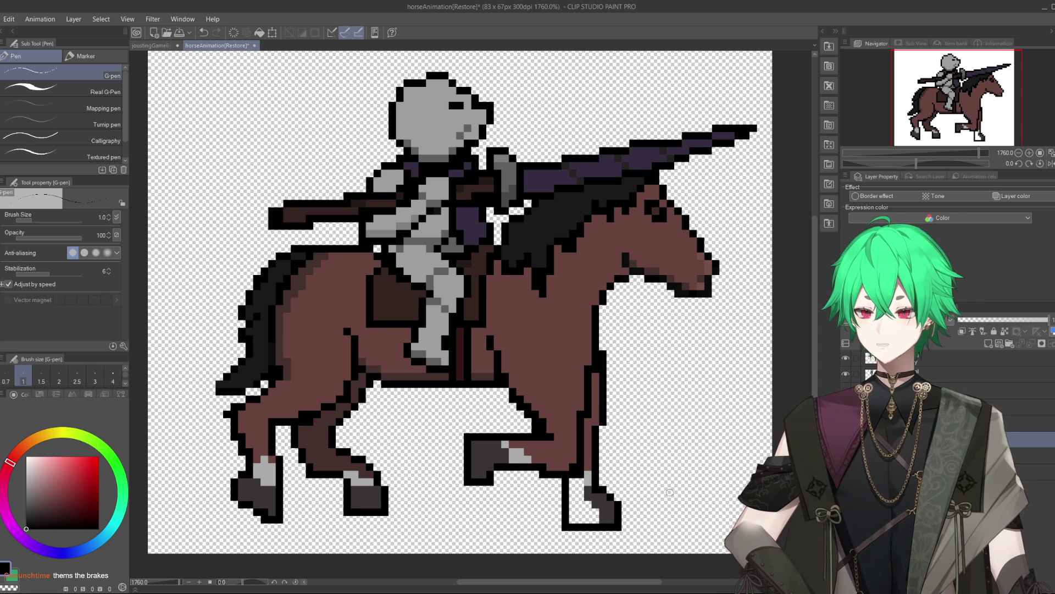
- Erase the old front-leg edge pixels and draw a new vertical outline for the lower leg
key(e)
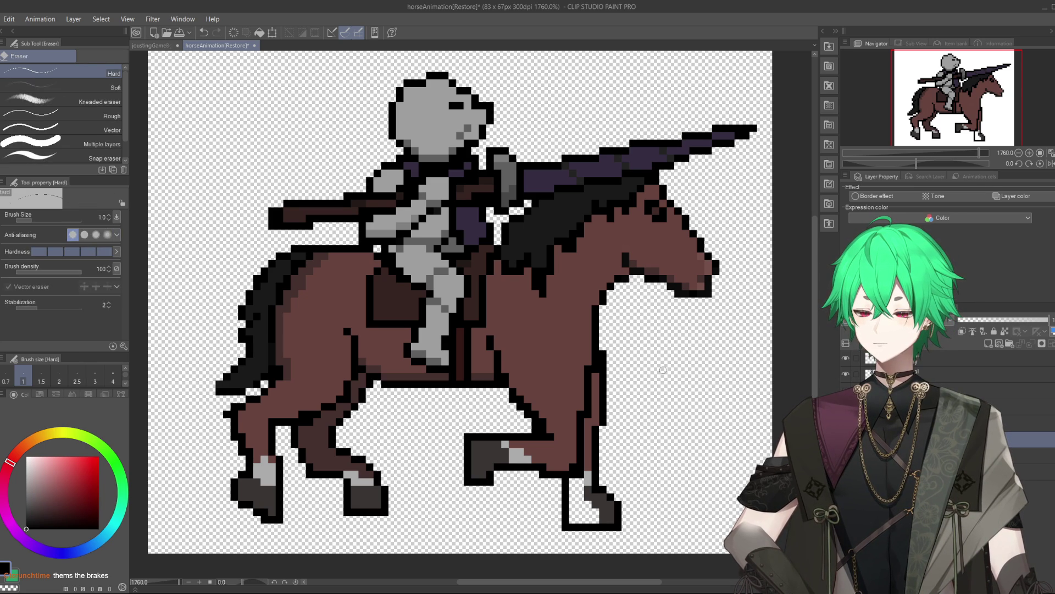
drag(603, 349, 591, 425)
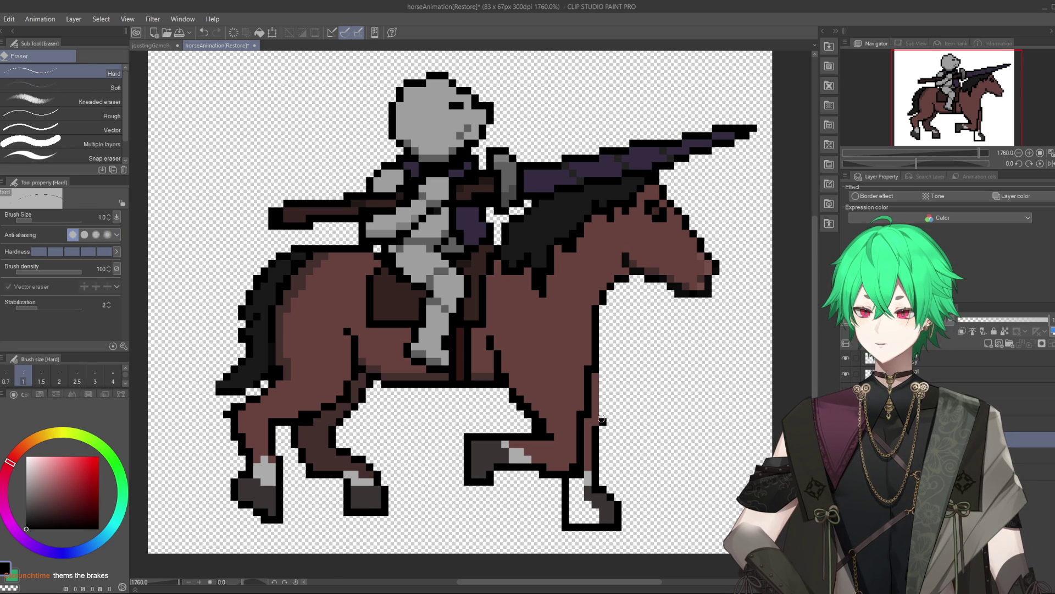
key(p)
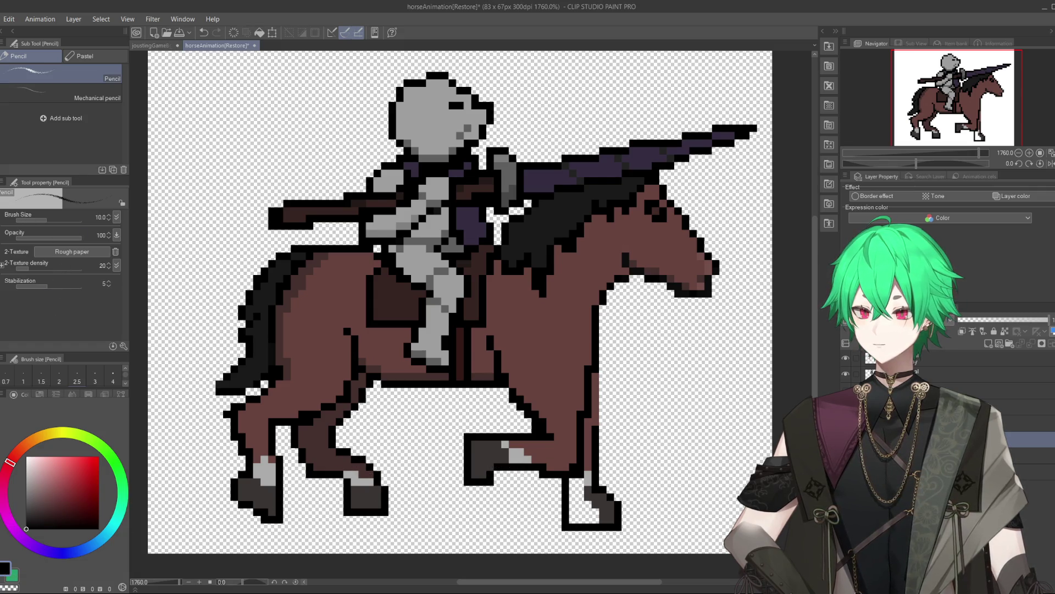
key(p)
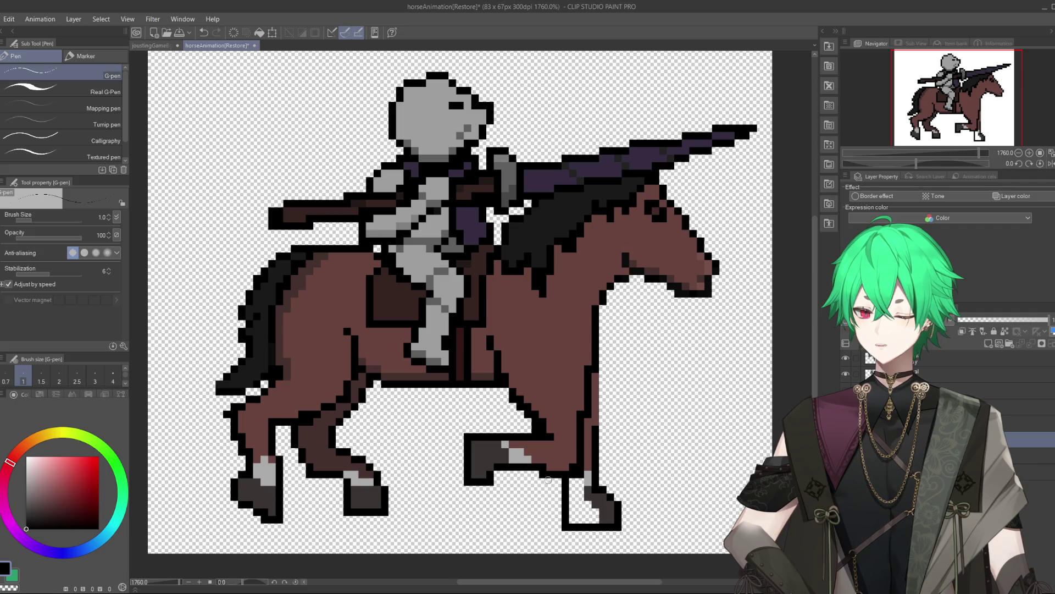
mouse_move(550, 486)
mouse_down()
mouse_move(544, 528)
mouse_move(626, 529)
mouse_up()
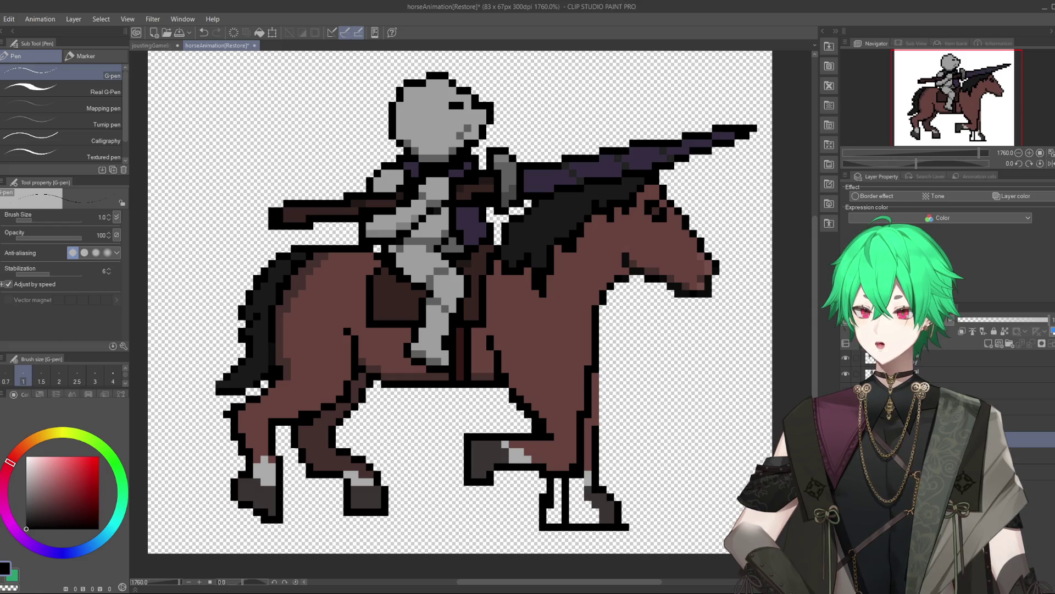
- Erase the hoof's old diagonal edge and add a black pixel to the leg outline
key(e)
mouse_move(594, 487)
mouse_down()
mouse_move(615, 518)
mouse_move(587, 490)
mouse_up()
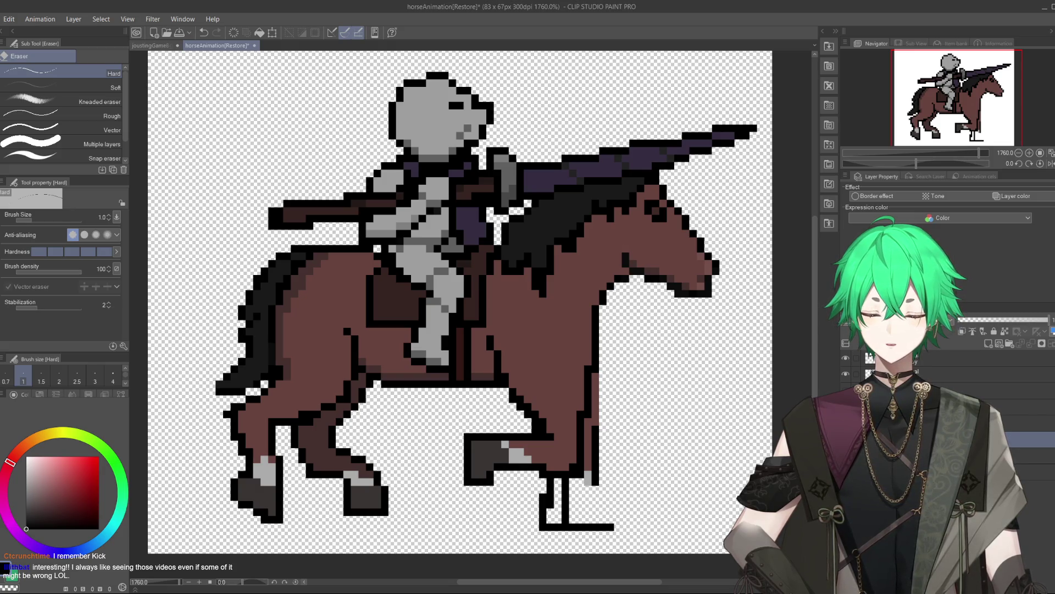
key(p)
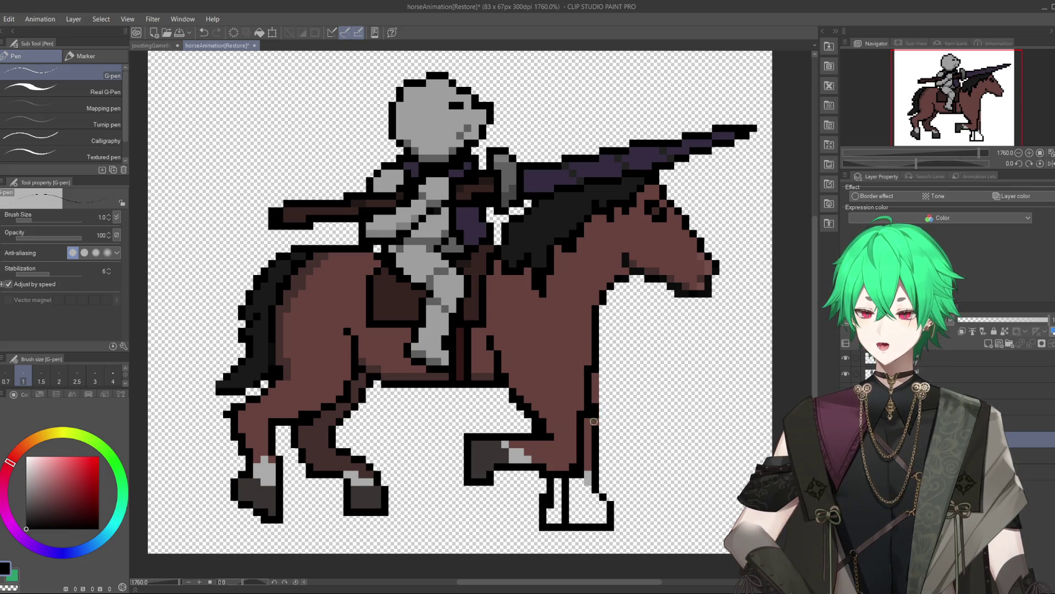
click(594, 425)
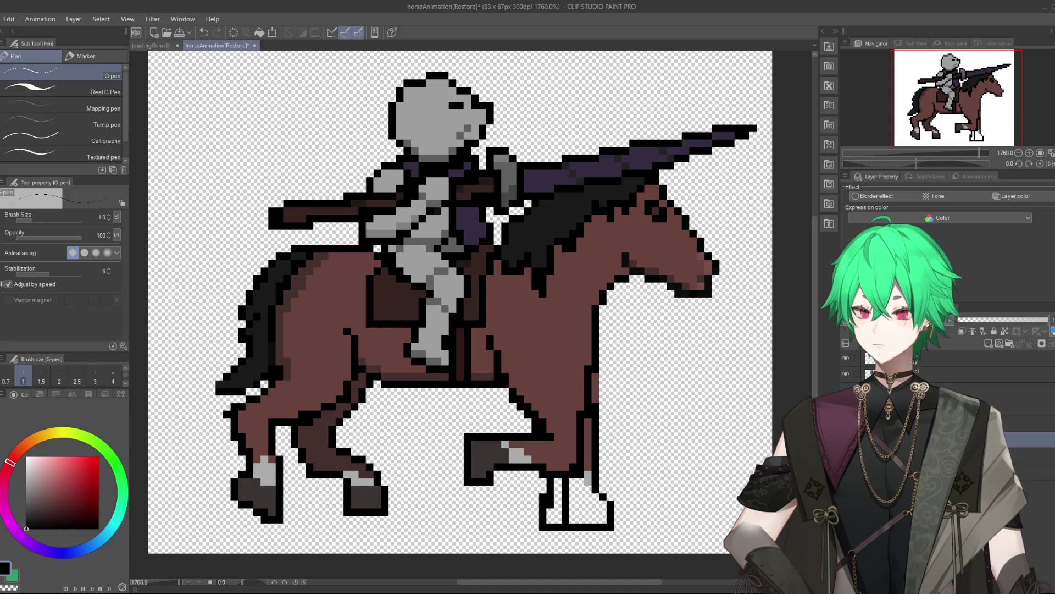
key(b)
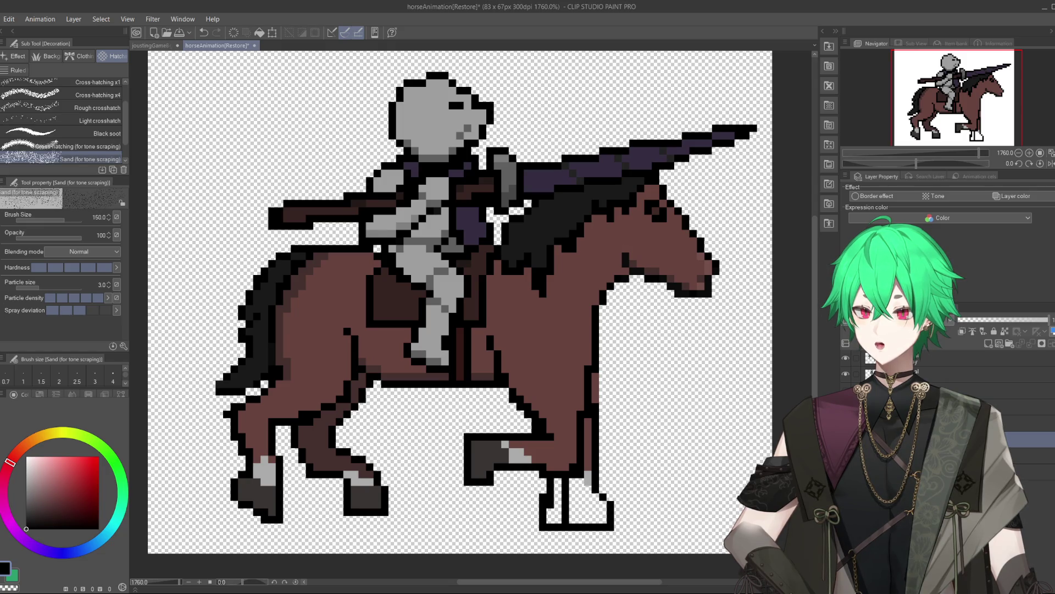
- Erase the old hoof outline and draw a new vertical black line below the front leg
key(e)
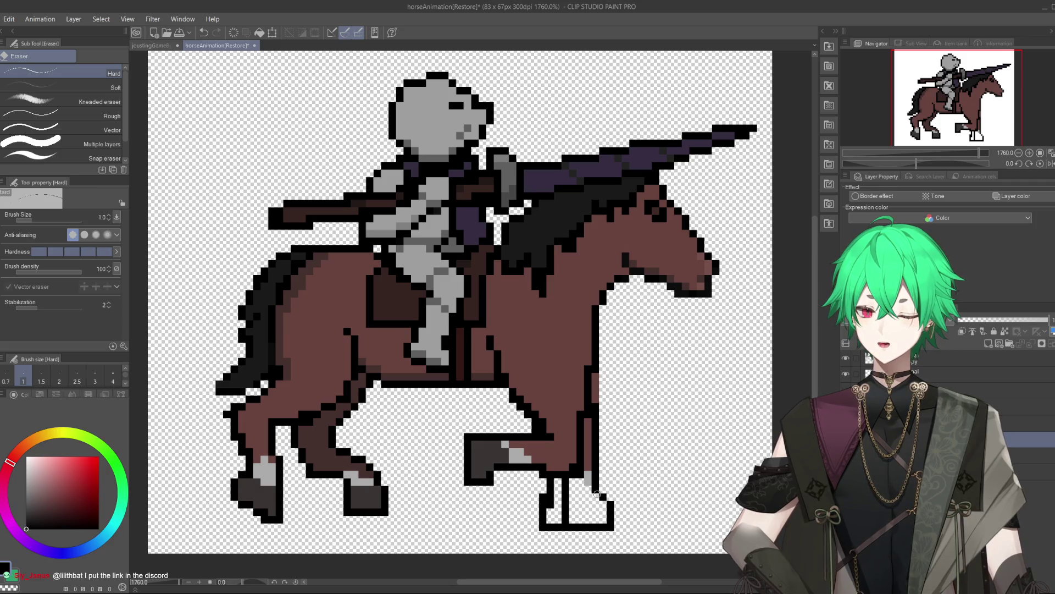
mouse_move(597, 493)
mouse_down()
mouse_move(542, 526)
mouse_move(565, 484)
mouse_move(597, 468)
mouse_up()
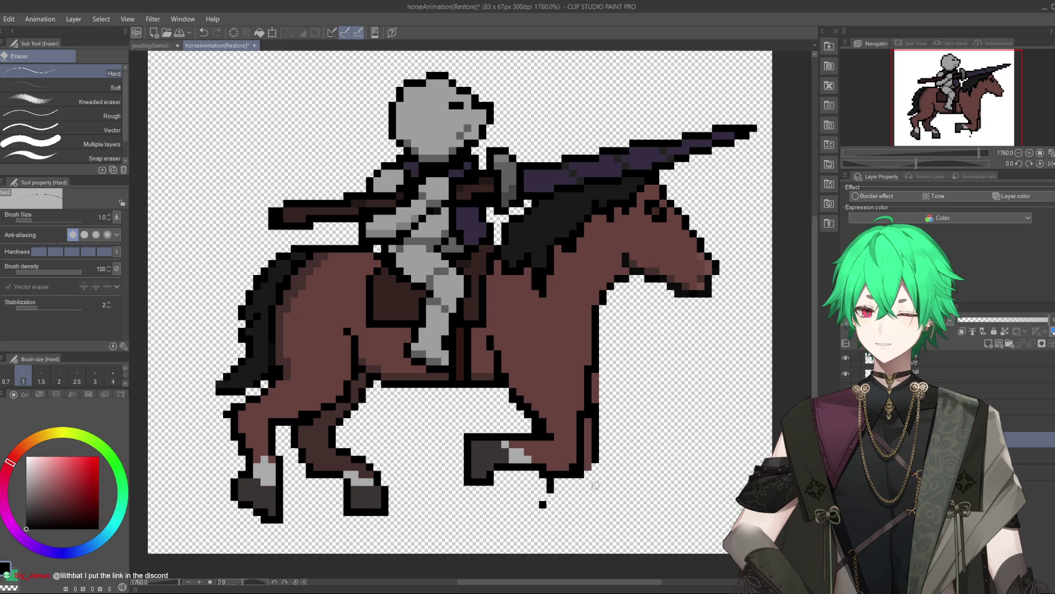
key(p)
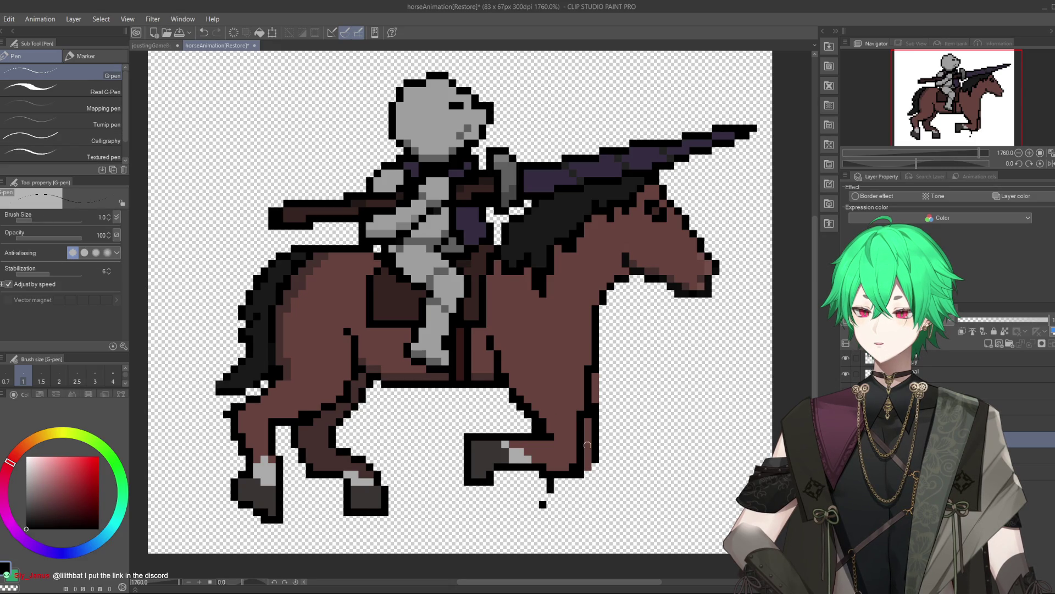
drag(581, 479, 578, 518)
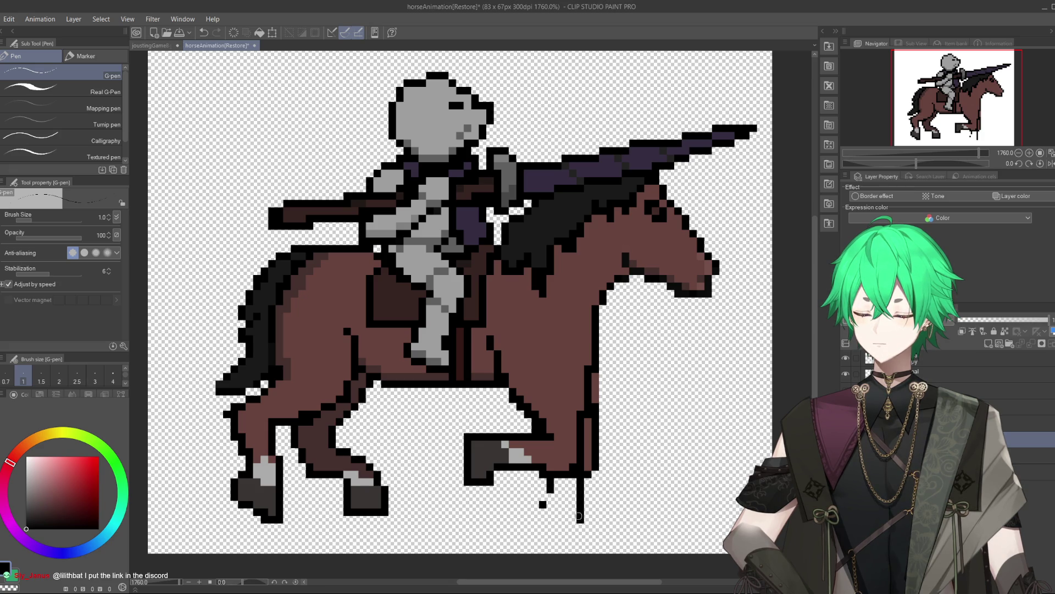
drag(585, 515, 558, 531)
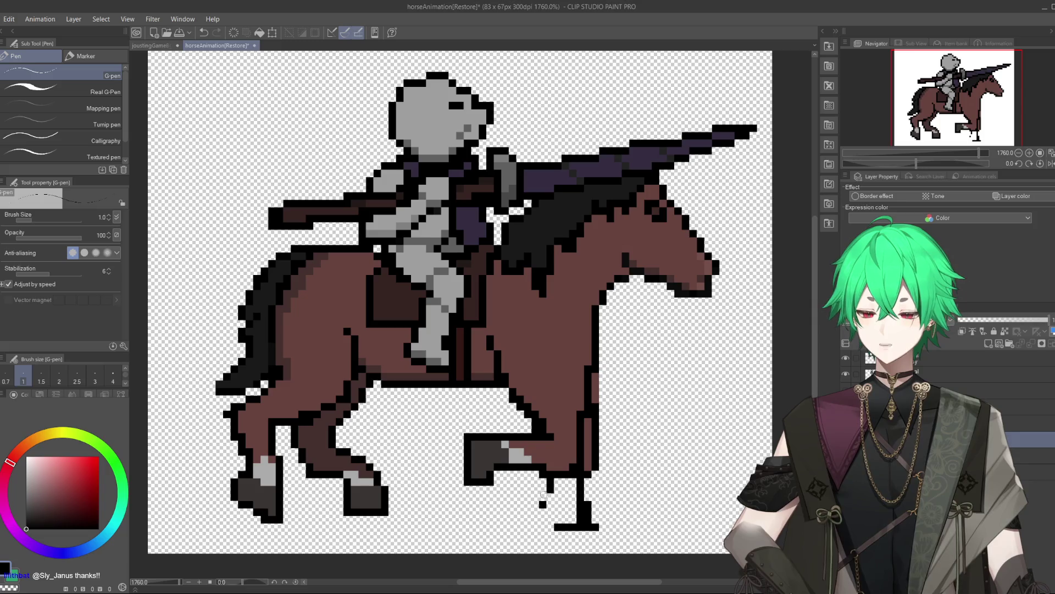
- Outline the front hoof's left side and bottom, clearing the black fill inside it
mouse_move(543, 508)
mouse_down()
mouse_move(593, 527)
mouse_move(597, 511)
mouse_up()
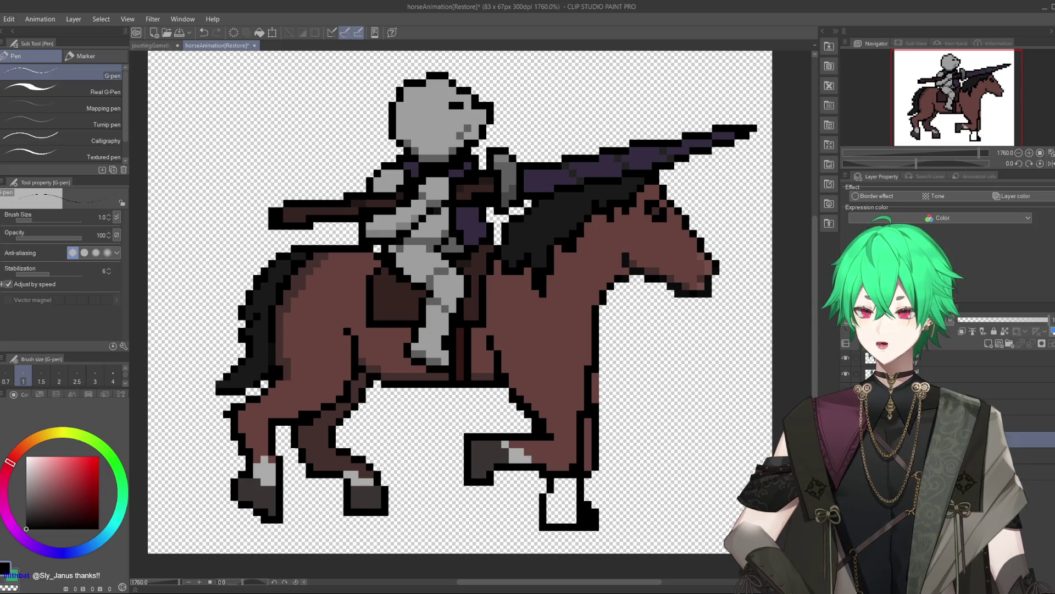
key(e)
drag(578, 507, 582, 518)
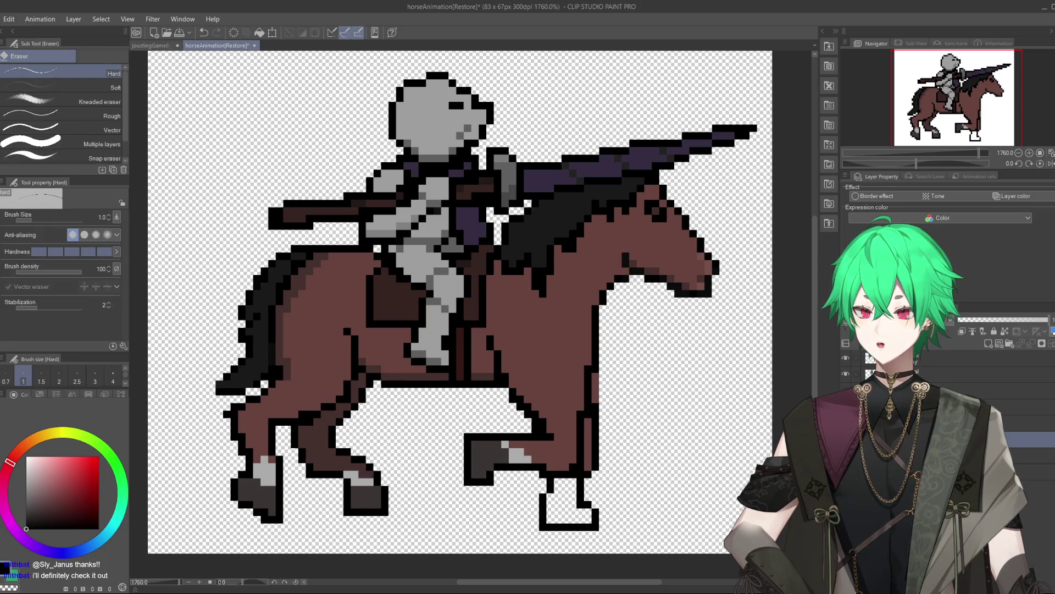
key(p)
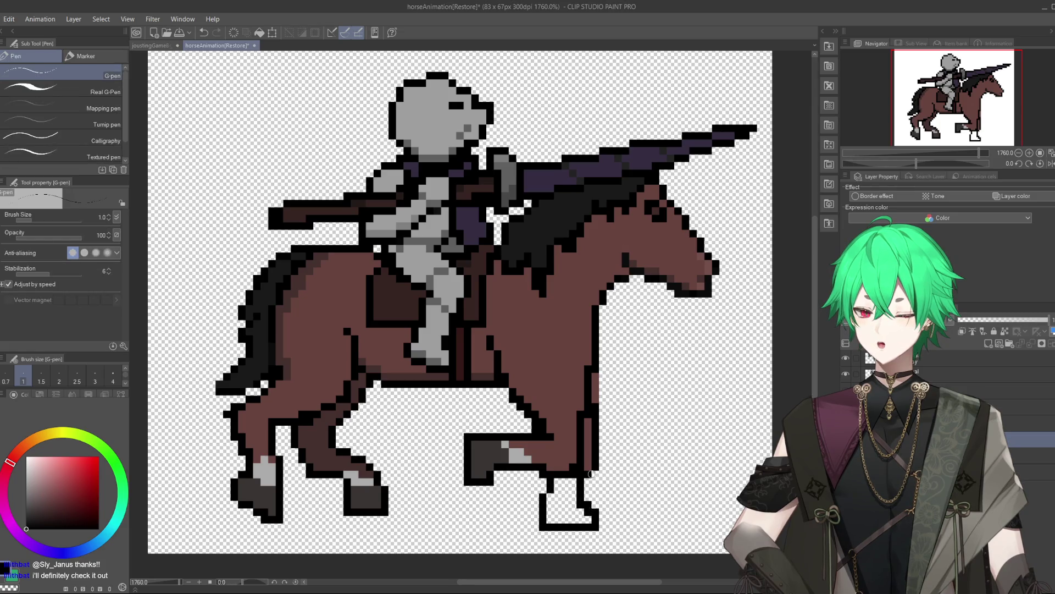
- Add black outline pixels along the front hoof's back edge
drag(540, 534, 593, 534)
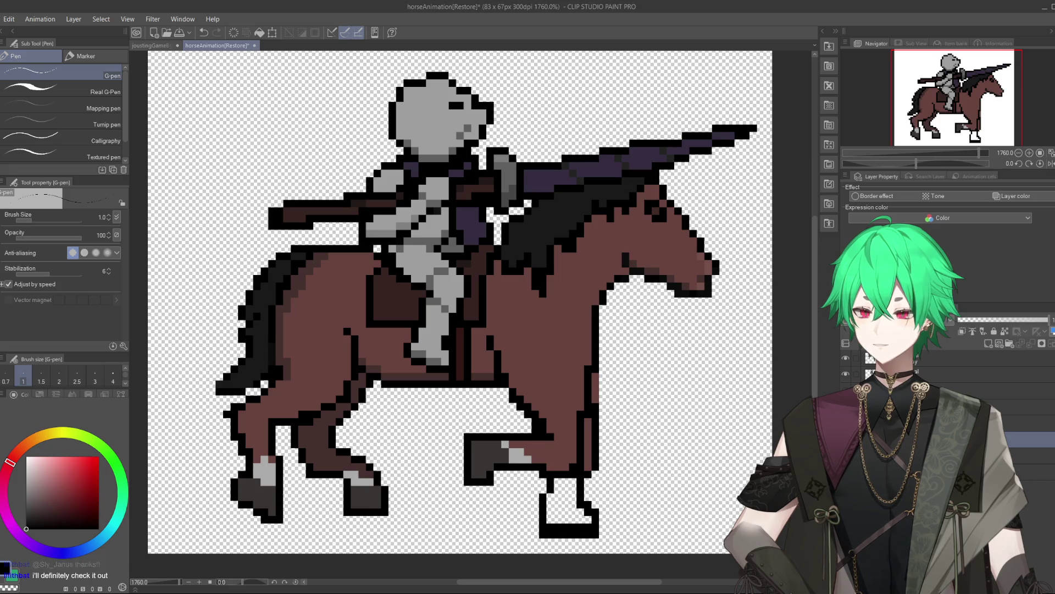
click(205, 34)
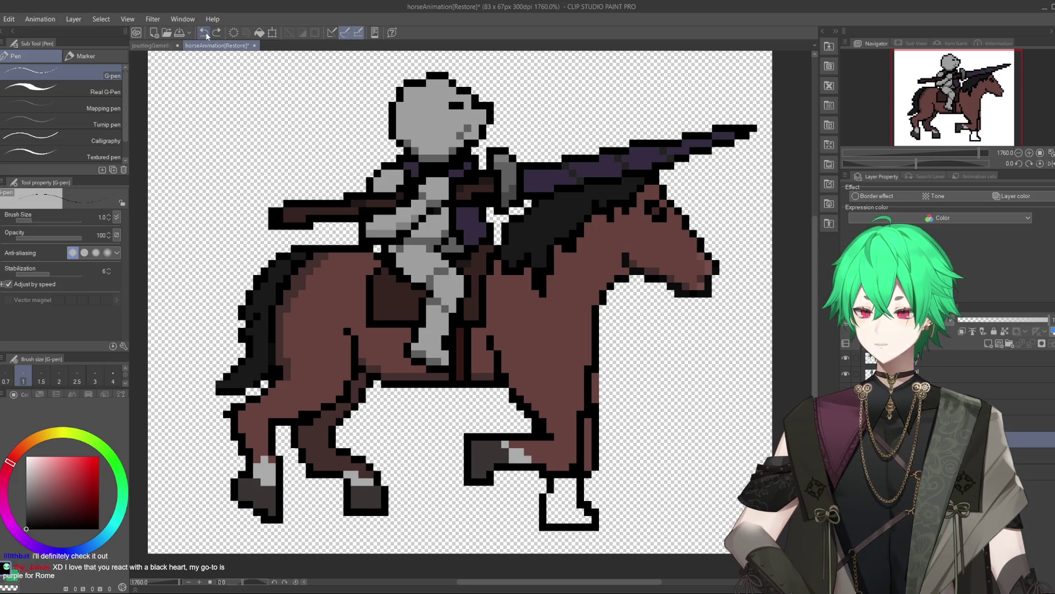
drag(583, 498, 596, 505)
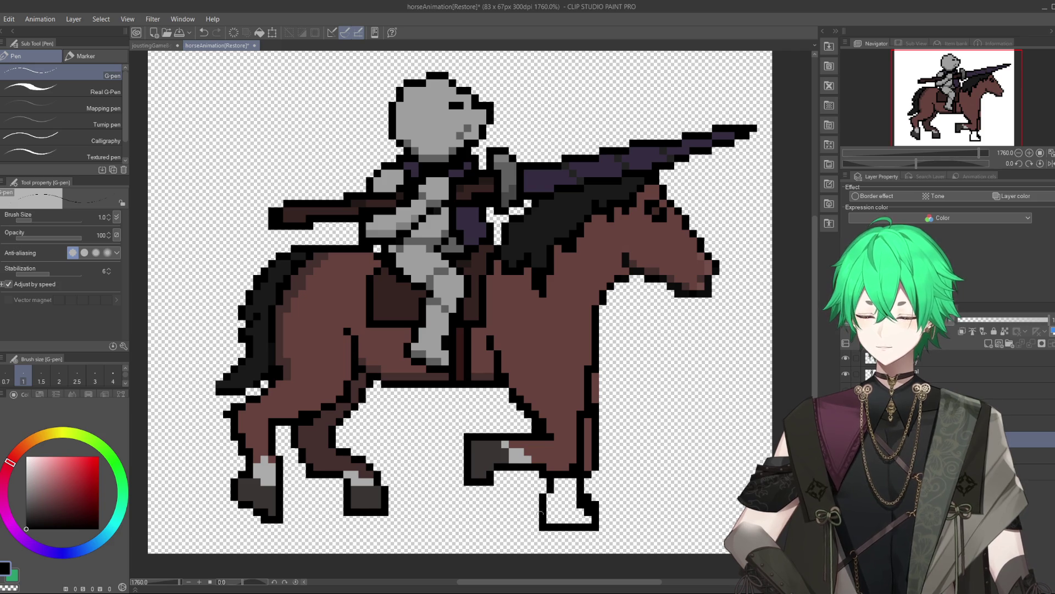
- Paint the front hoof dark grey with a light grey top band, then erase stray leg-edge pixels
alt+click(493, 454)
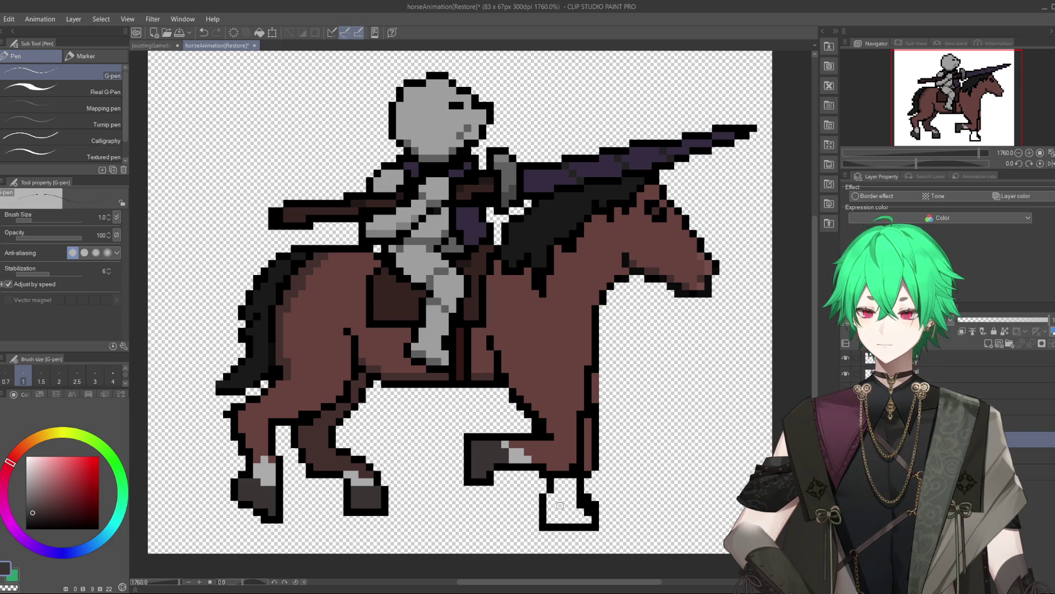
mouse_move(551, 503)
mouse_down()
mouse_move(583, 504)
mouse_move(563, 520)
mouse_move(580, 513)
mouse_up()
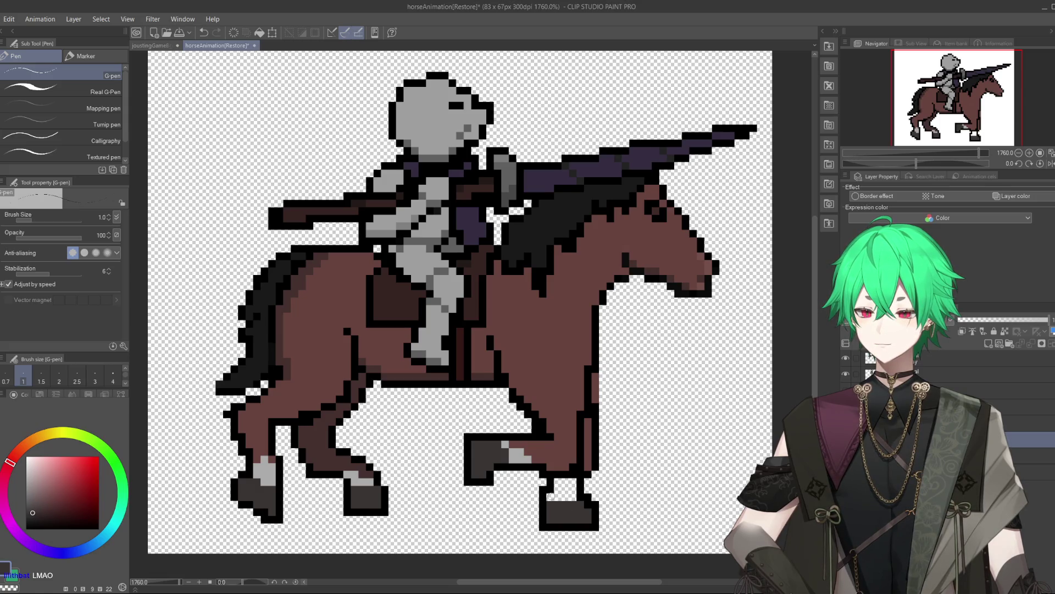
alt+click(517, 451)
drag(547, 485, 572, 482)
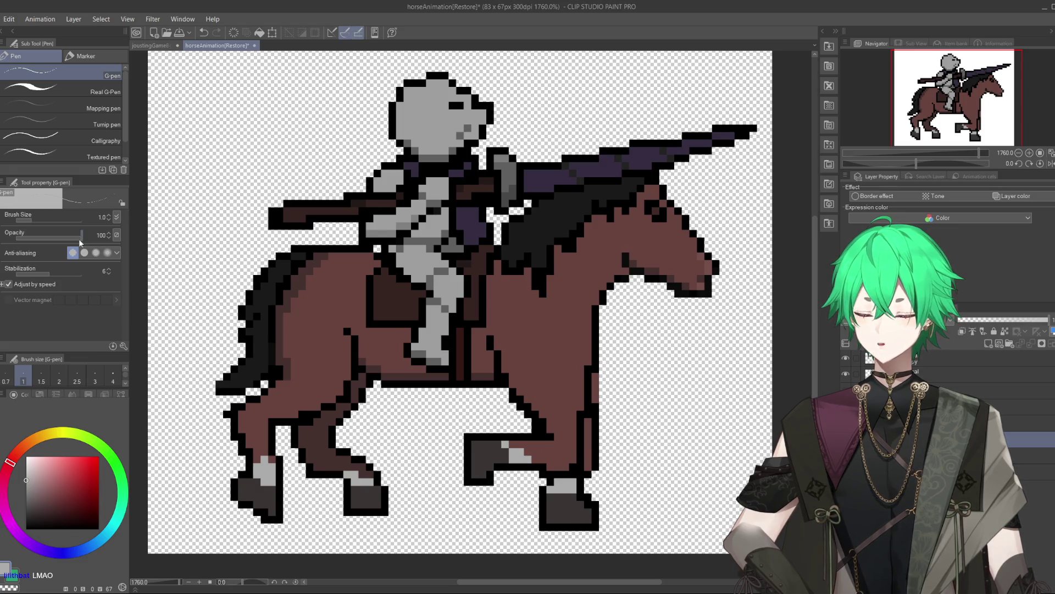
key(e)
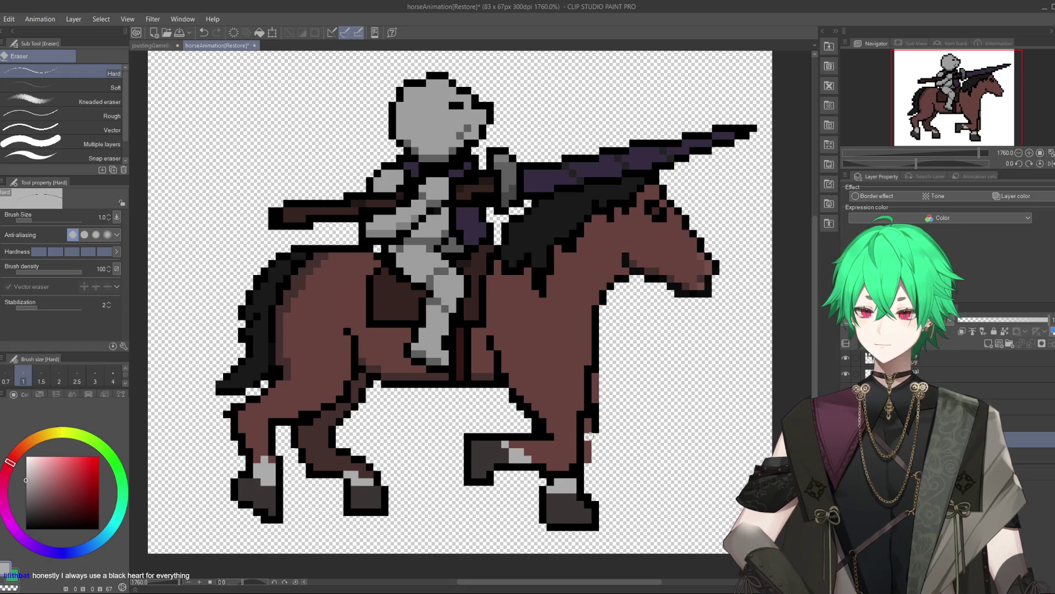
drag(593, 439, 597, 375)
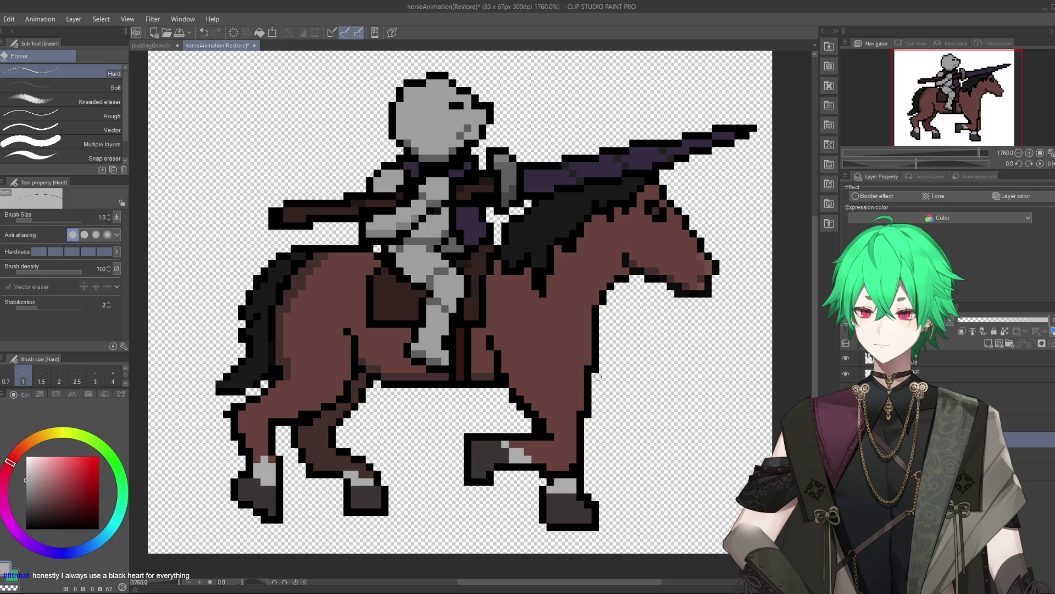
- Erase the remaining stray pixels along the front leg's outline
scroll(623, 438, down, 3)
scroll(532, 396, up, 2)
scroll(532, 397, up, 1)
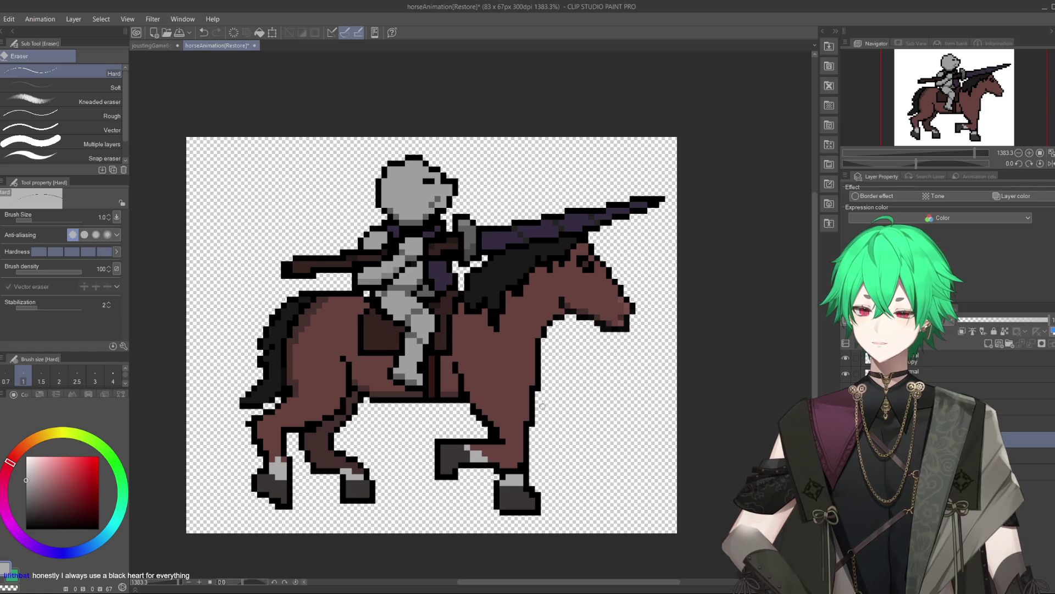
drag(536, 429, 542, 366)
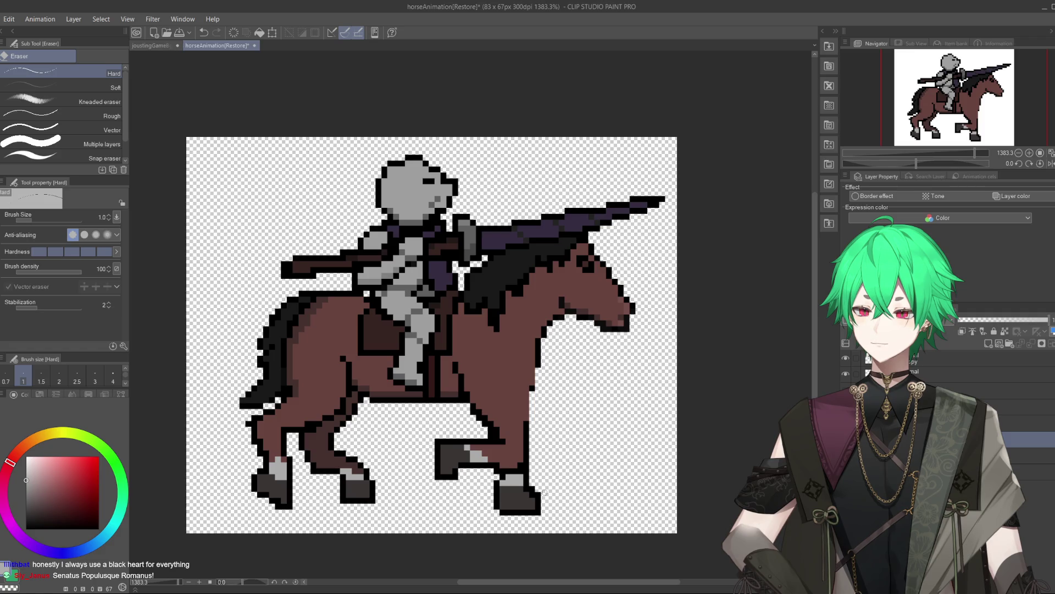
- Redraw a crisp black outline along the front leg's right edge, then pick the horse's brown
key(p)
click(33, 509)
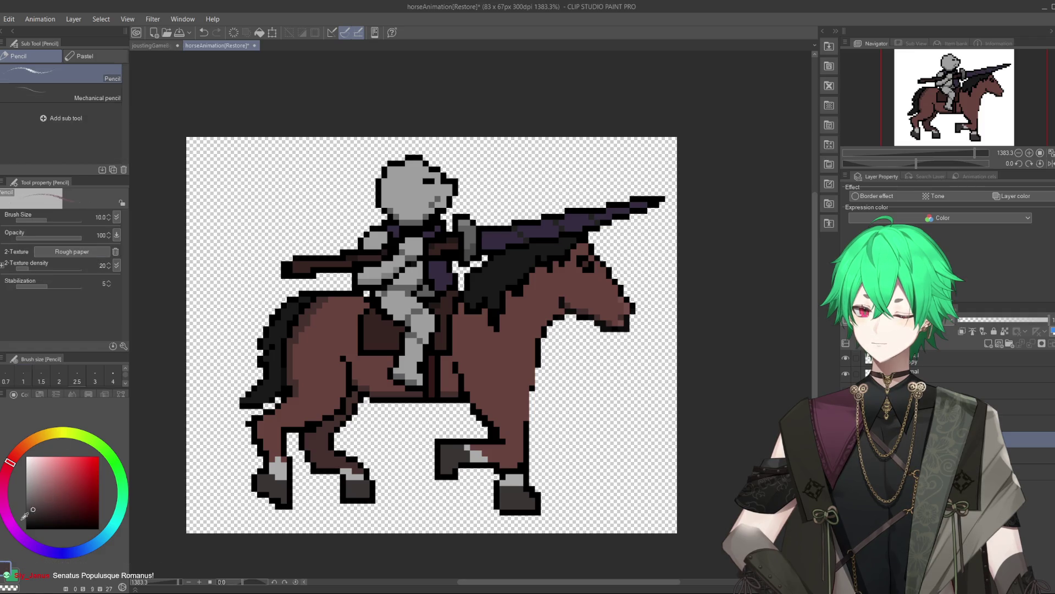
click(26, 528)
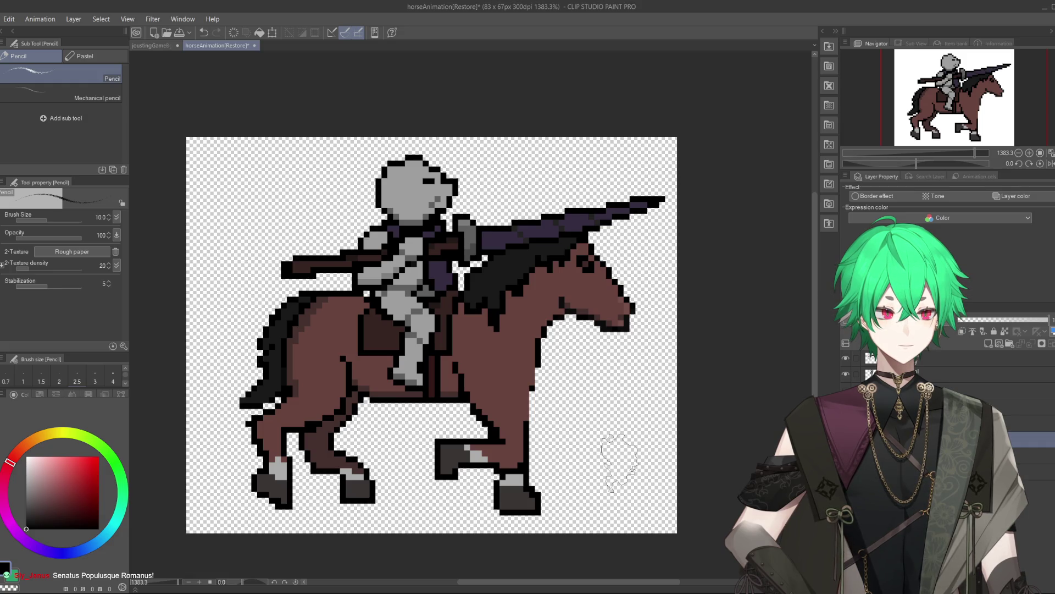
scroll(546, 413, up, 2)
scroll(482, 388, up, 3)
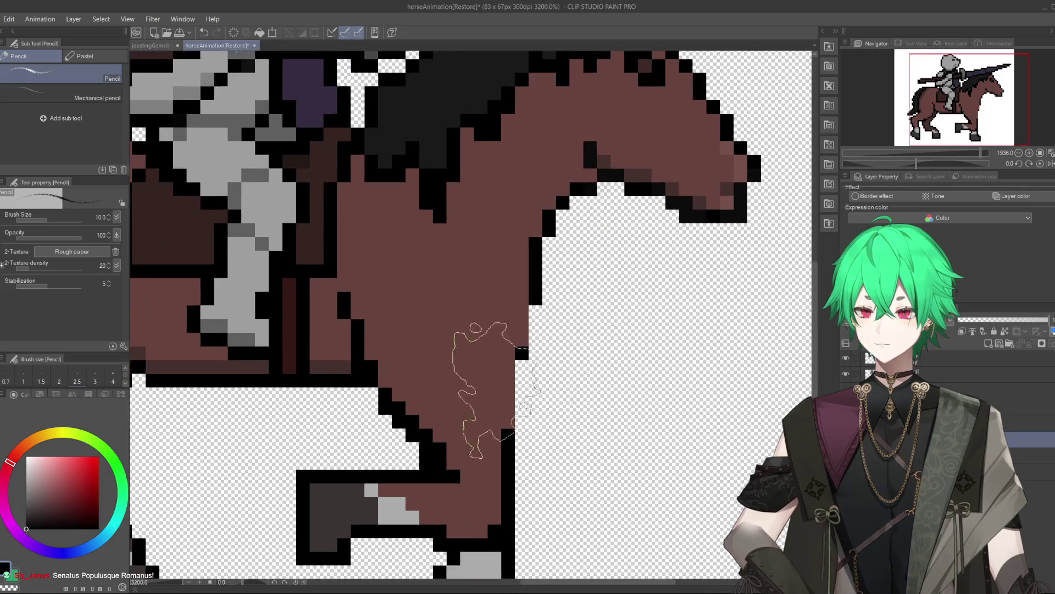
key(p)
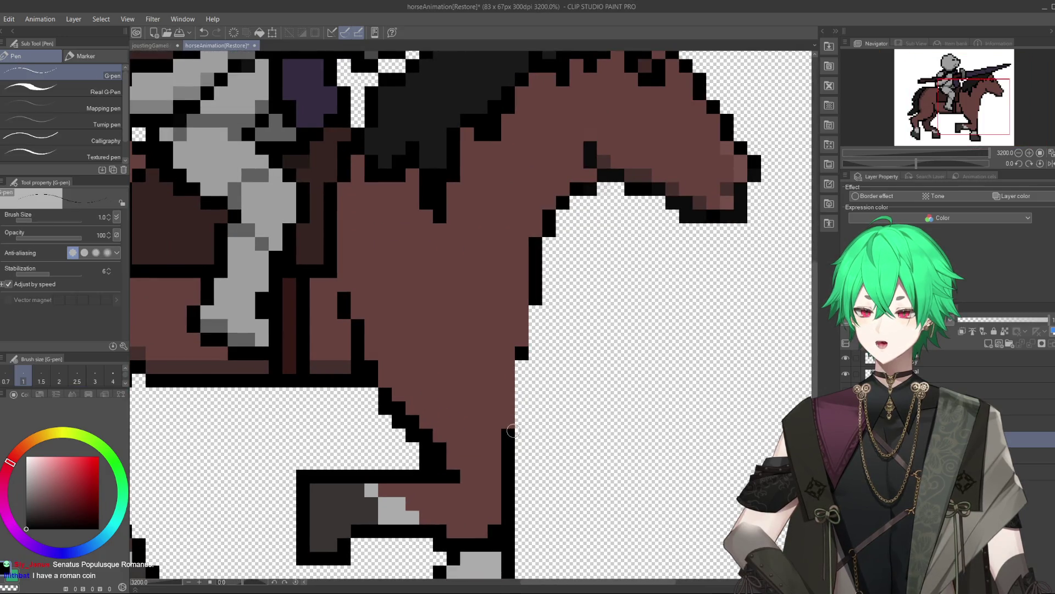
drag(508, 410, 535, 306)
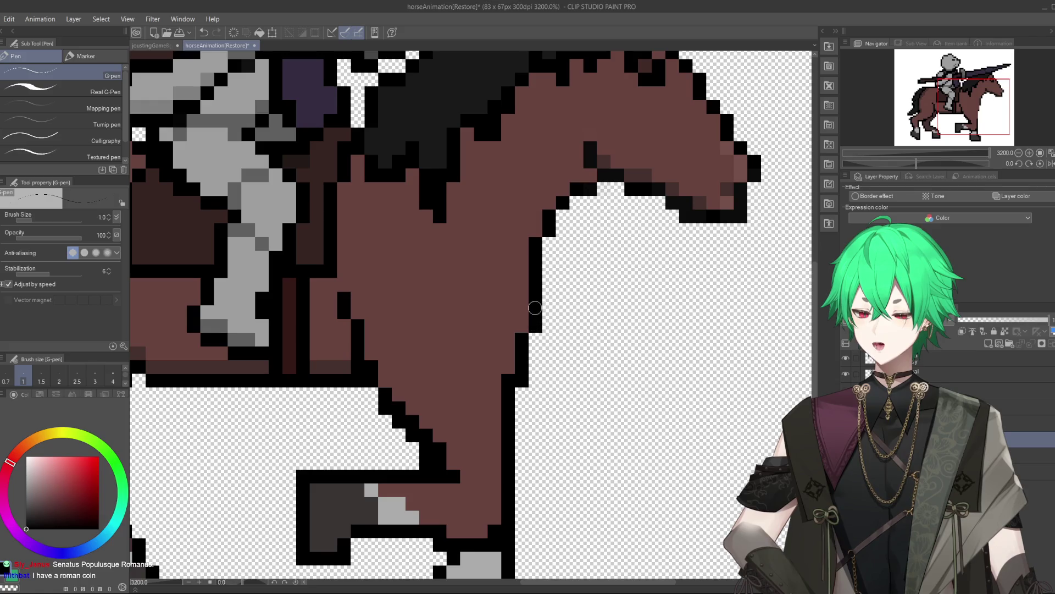
alt+click(509, 380)
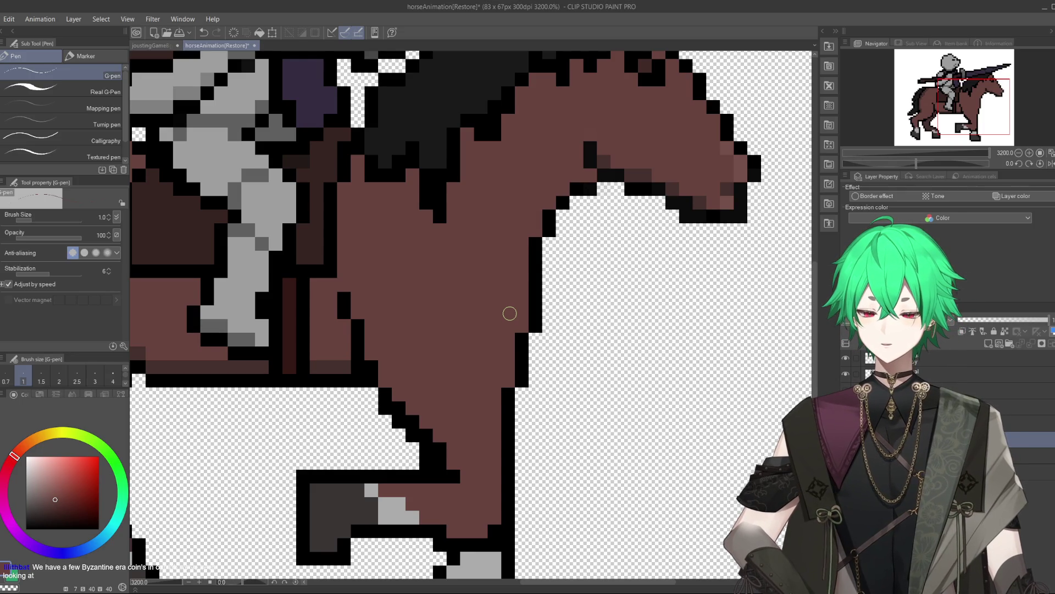
scroll(509, 313, down, 2)
scroll(510, 314, down, 2)
scroll(495, 340, down, 1)
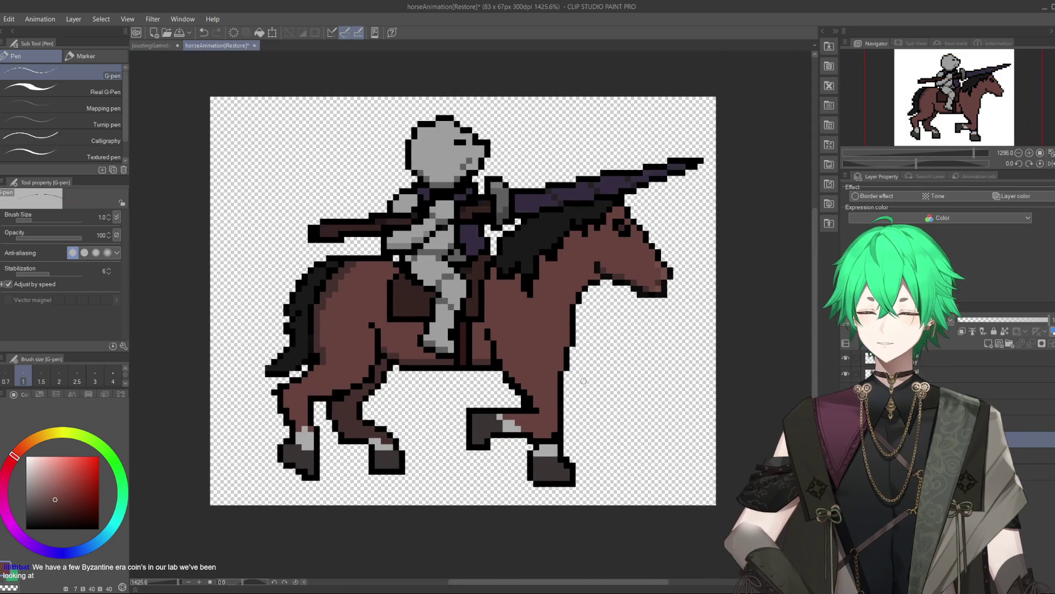
scroll(468, 377, up, 1)
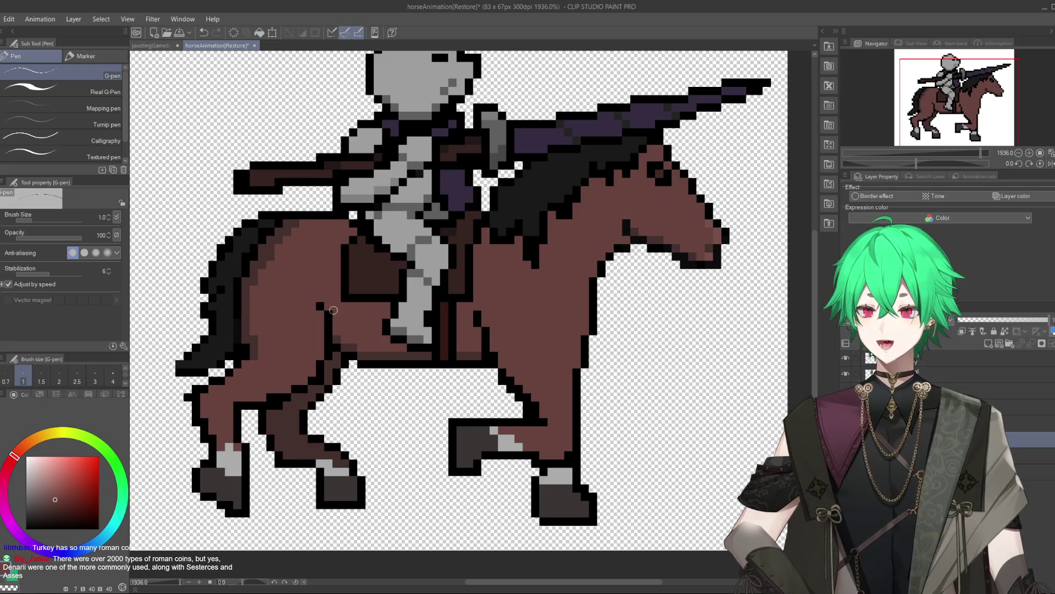
- Undo the last small black edit at the hoof
scroll(469, 378, down, 3)
scroll(435, 286, up, 1)
scroll(435, 285, up, 1)
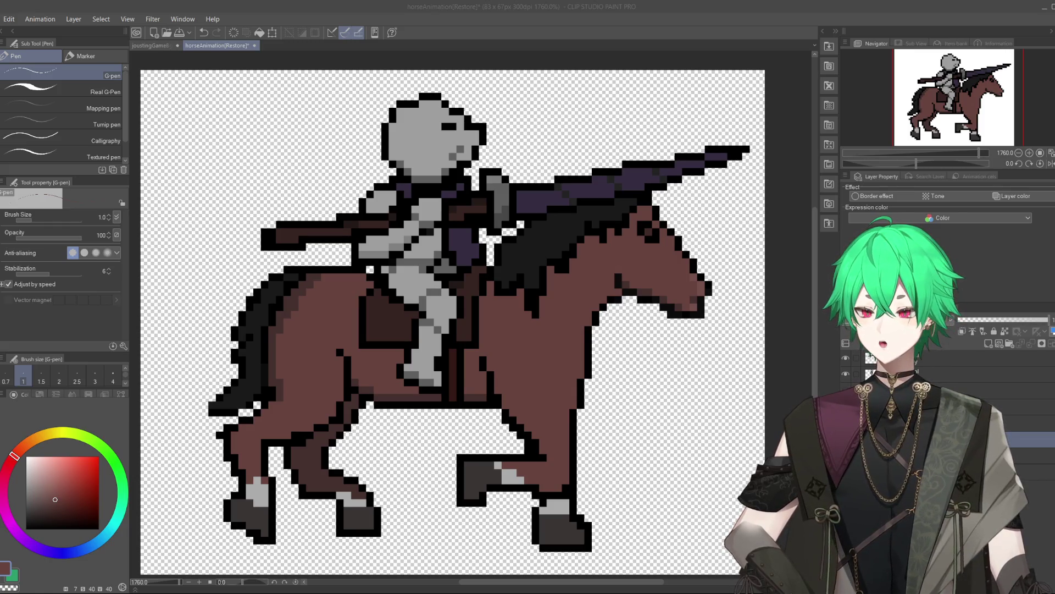
key(alt+Tab)
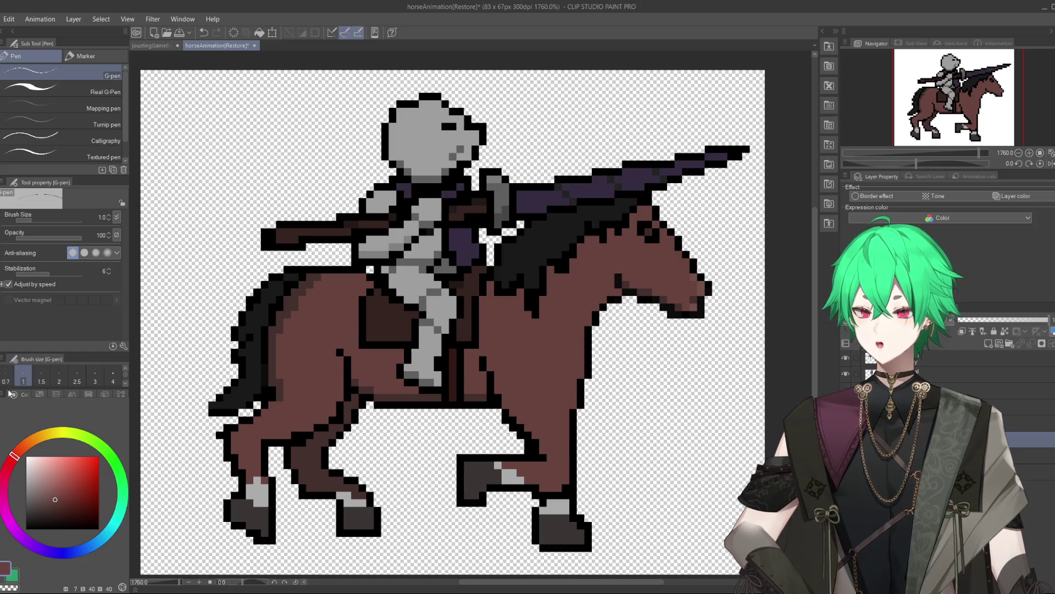
alt+click(534, 528)
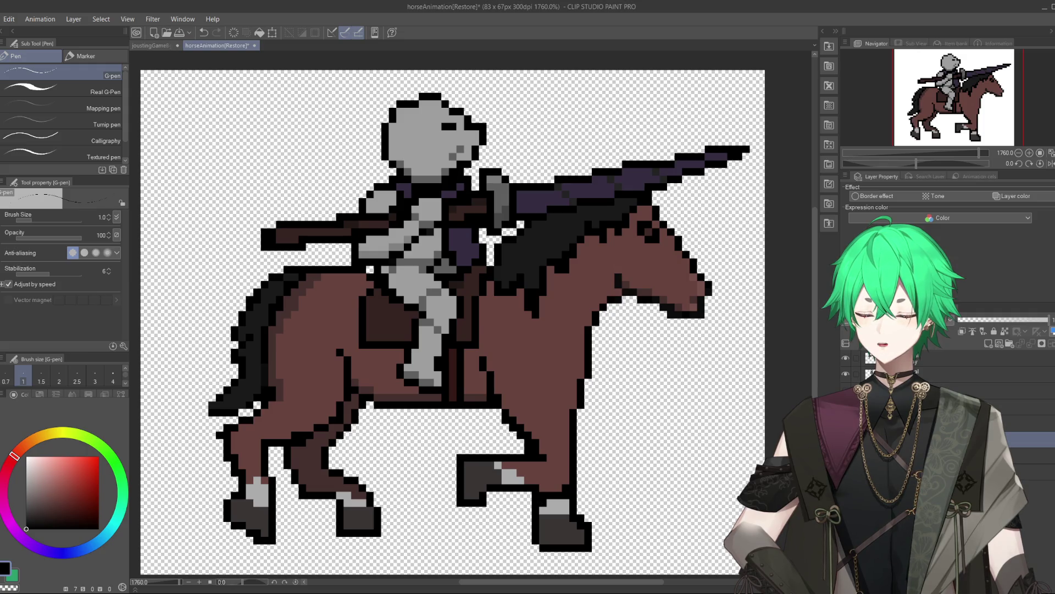
click(203, 32)
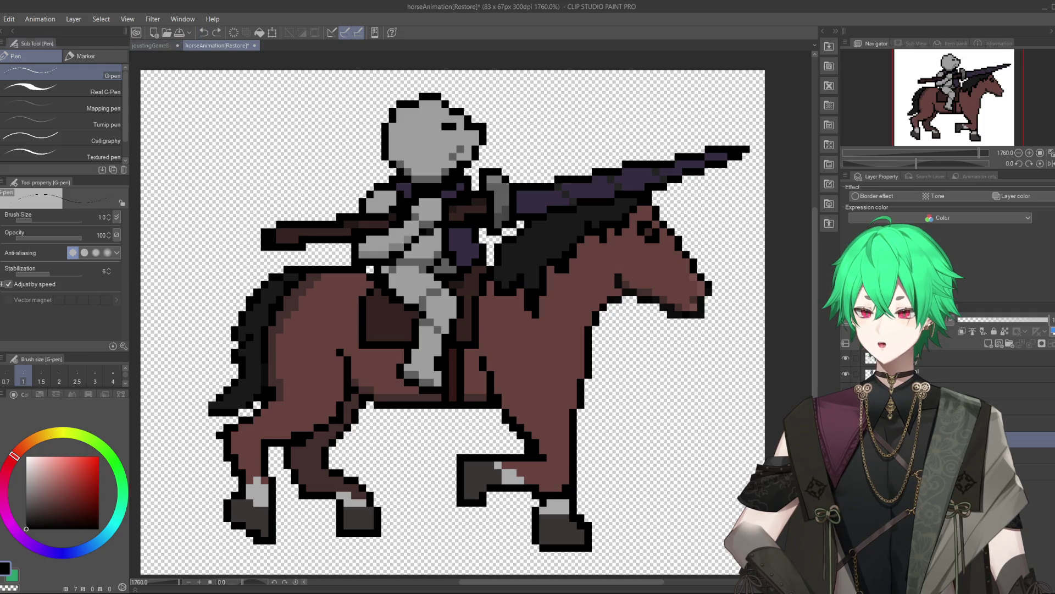
- Save the canvas, overwriting the horseAnimation file
click(1, 18)
click(33, 102)
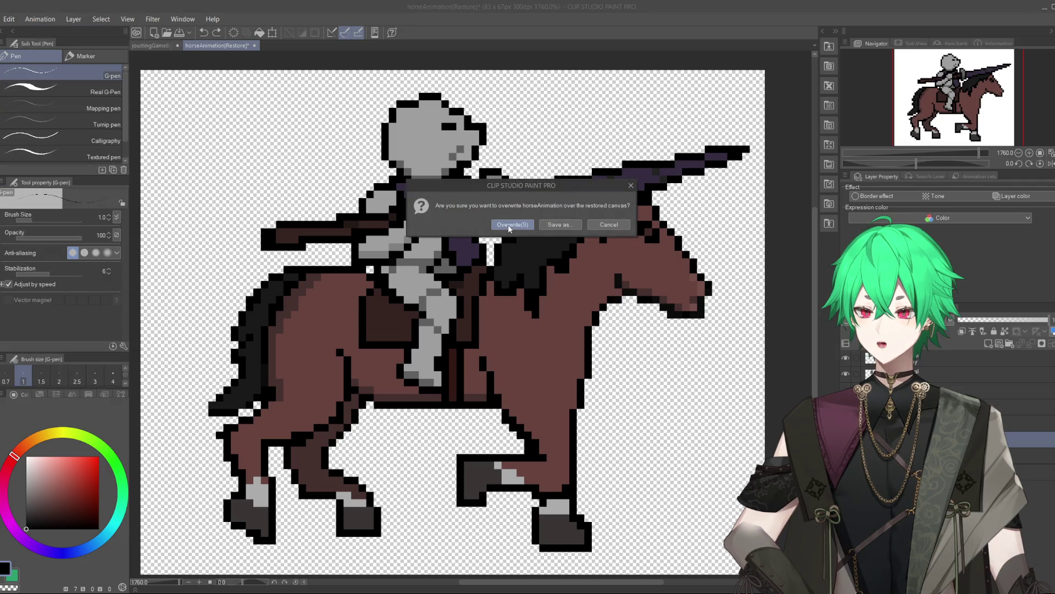
click(510, 226)
click(534, 501)
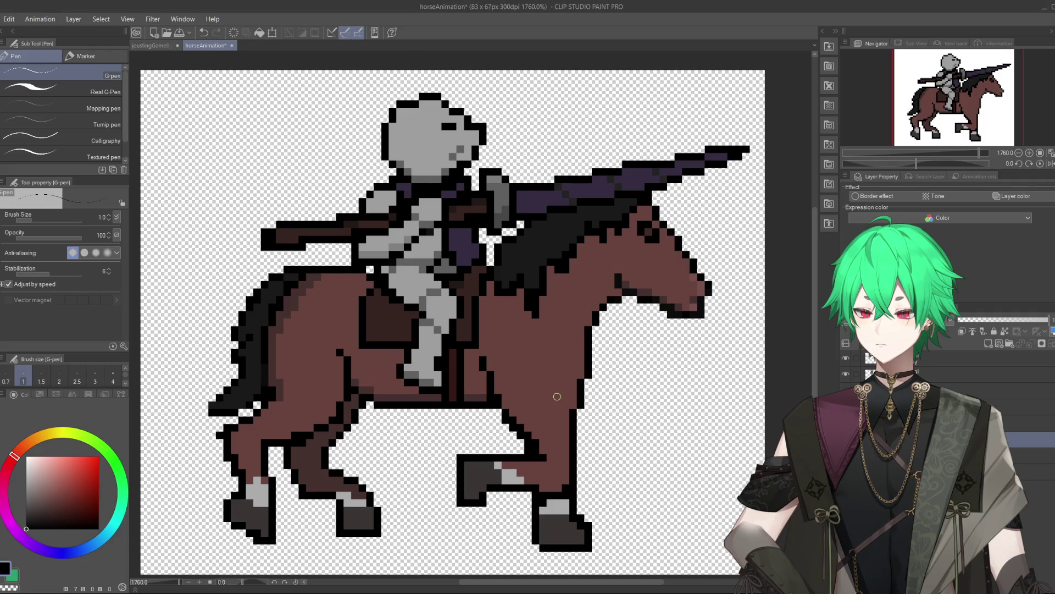
- Zoom out to see the whole knight-on-horse sprite and switch from the G-pen to the Hard eraser
scroll(557, 396, down, 3)
scroll(557, 397, down, 2)
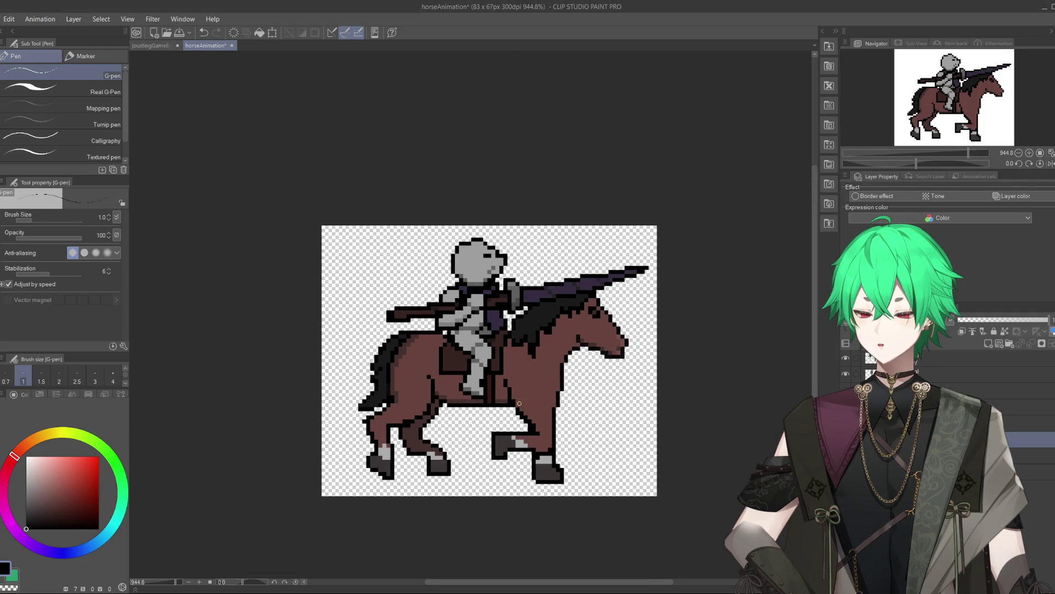
scroll(524, 405, up, 2)
scroll(537, 436, up, 1)
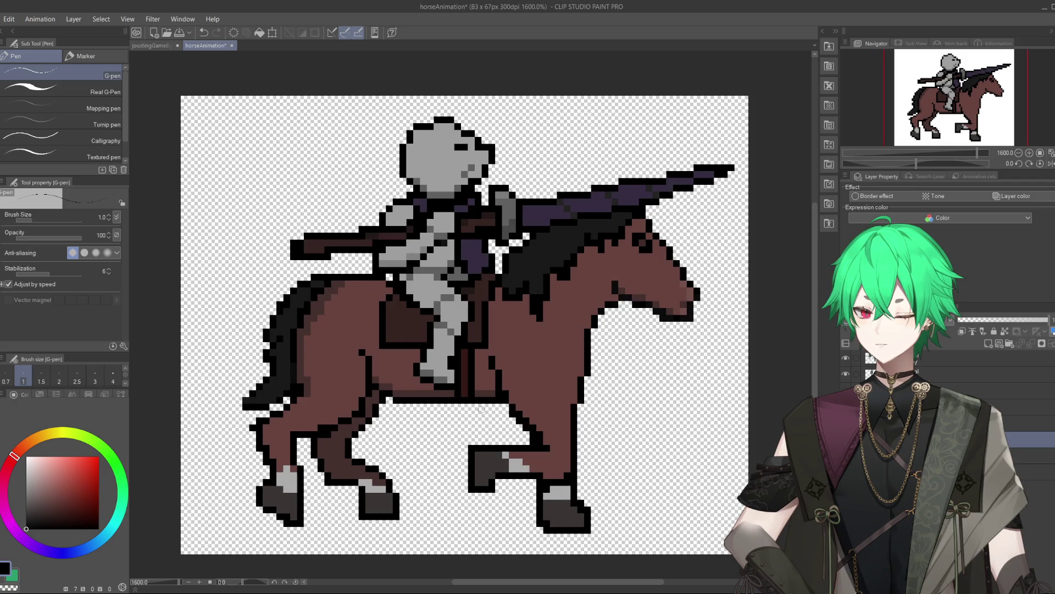
key(e)
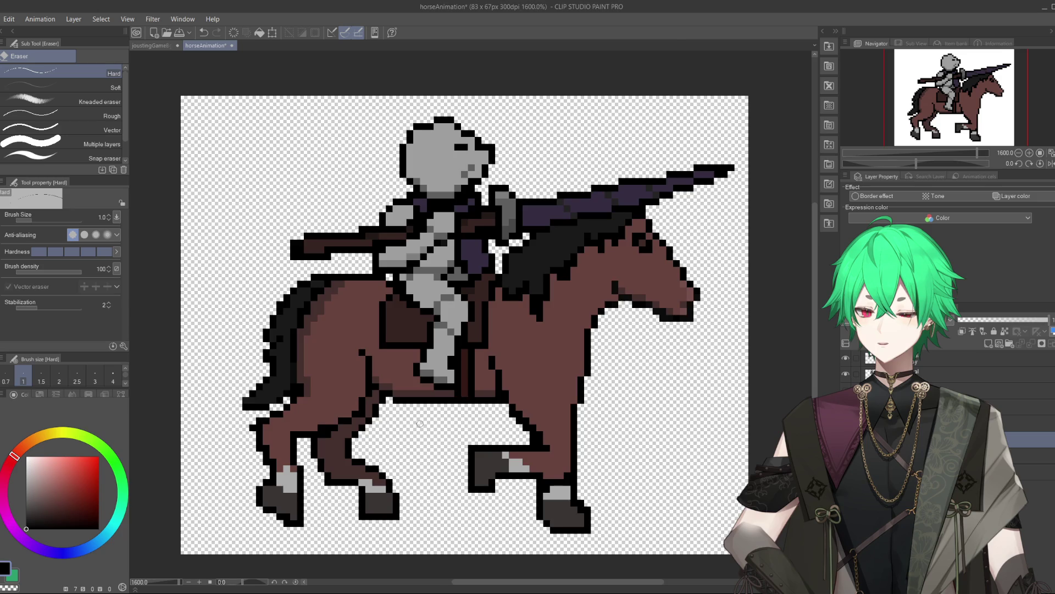
- Preview the galloping horse animation, then zoom in on the horse's front hoof
scroll(420, 423, down, 2)
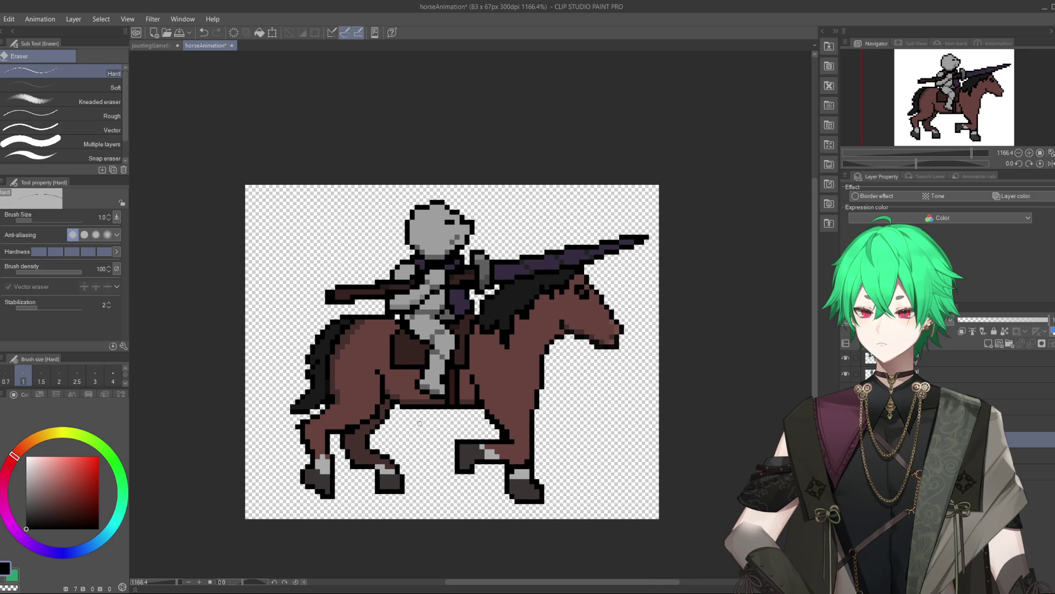
scroll(420, 424, up, 2)
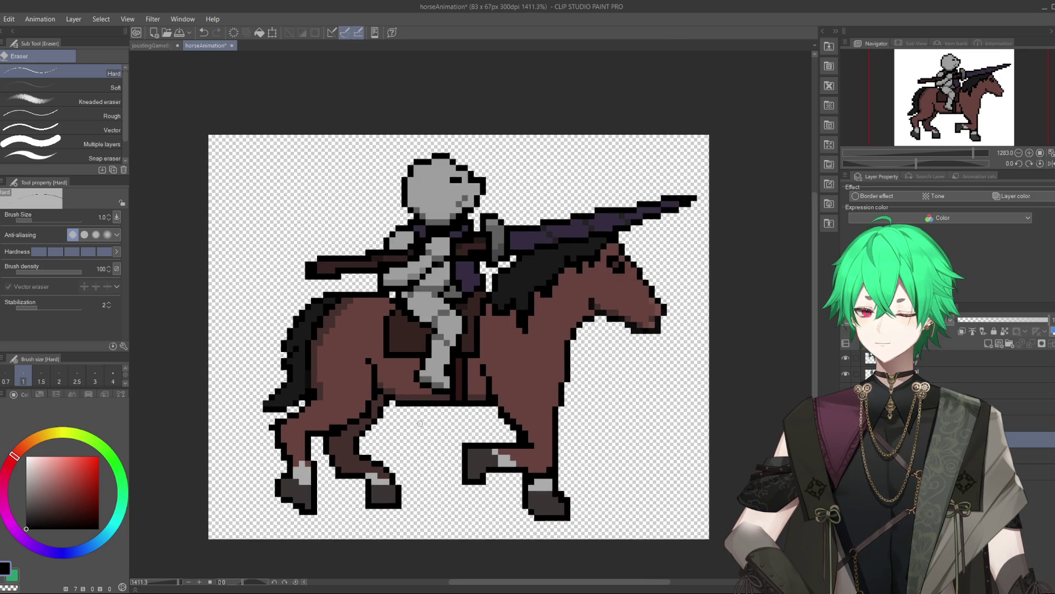
scroll(435, 416, up, 1)
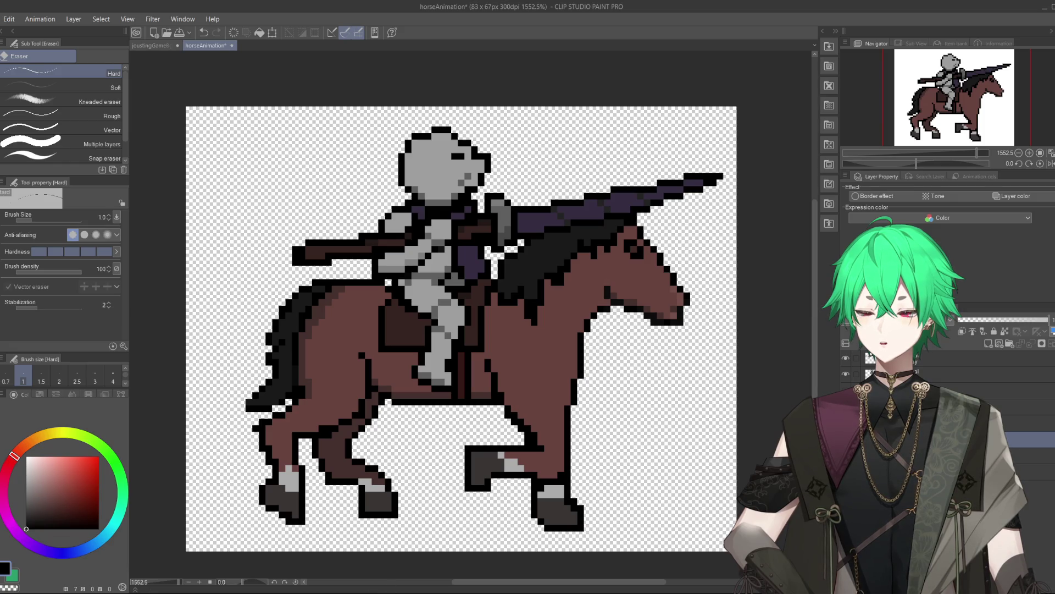
key(space)
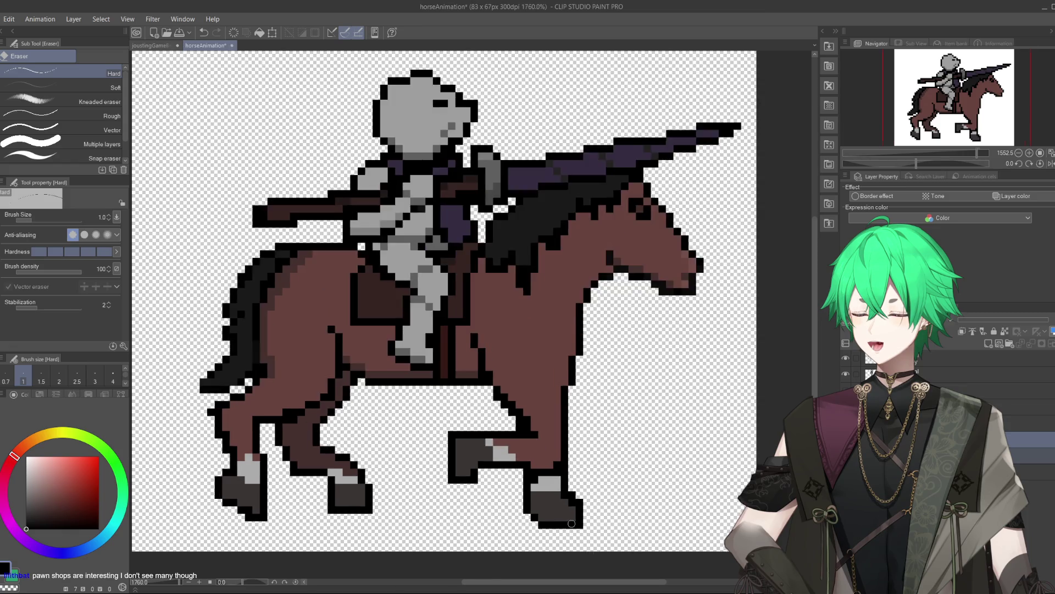
scroll(545, 519, up, 2)
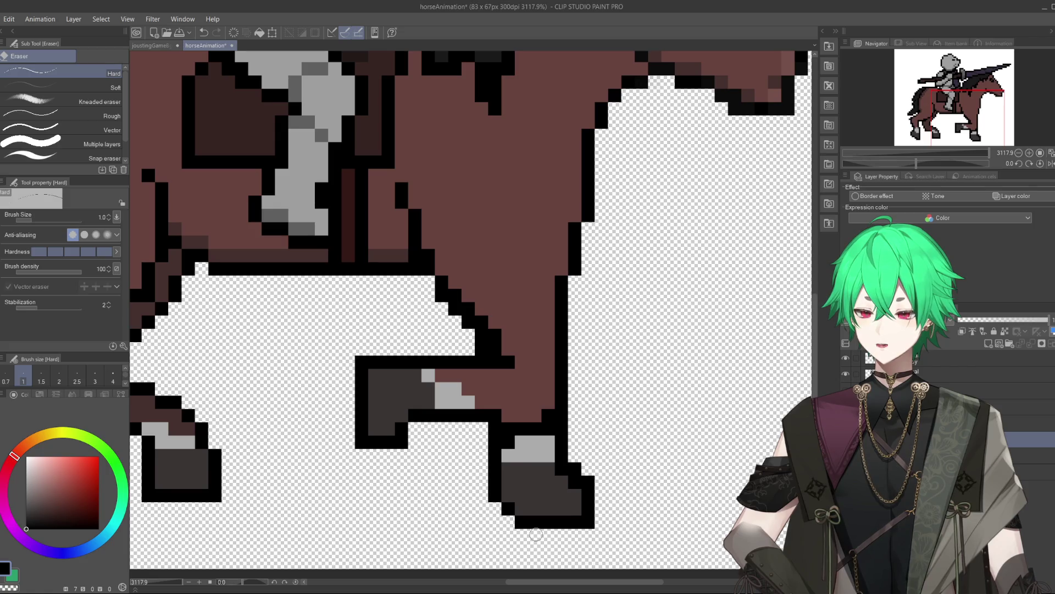
- Draw a black pixel row under the front hoof and refill its bottom edge with the hoof's dark grey
key(p)
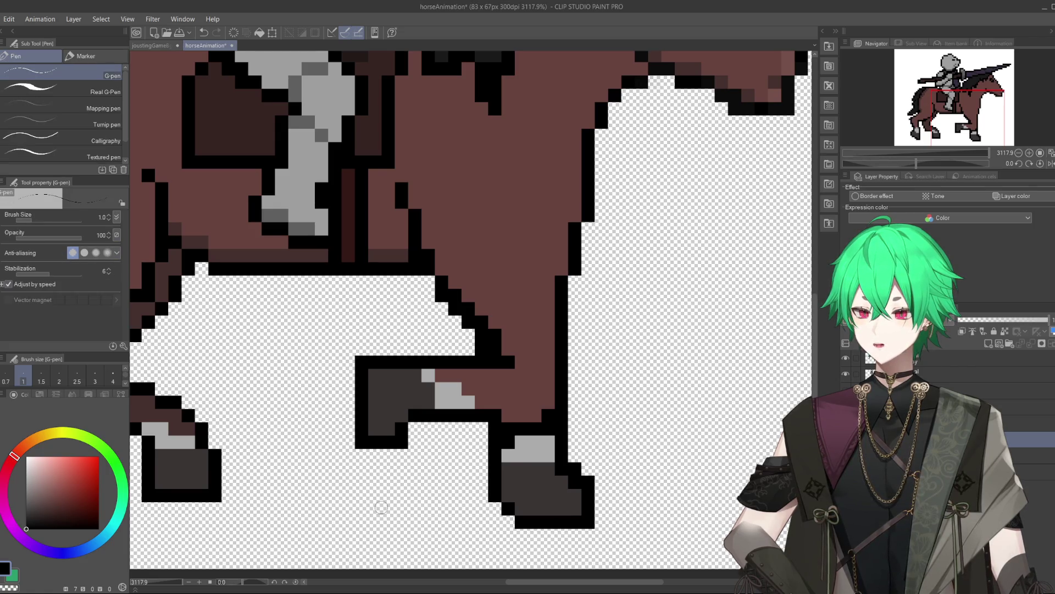
mouse_move(531, 535)
mouse_down()
mouse_move(564, 536)
mouse_move(601, 504)
mouse_up()
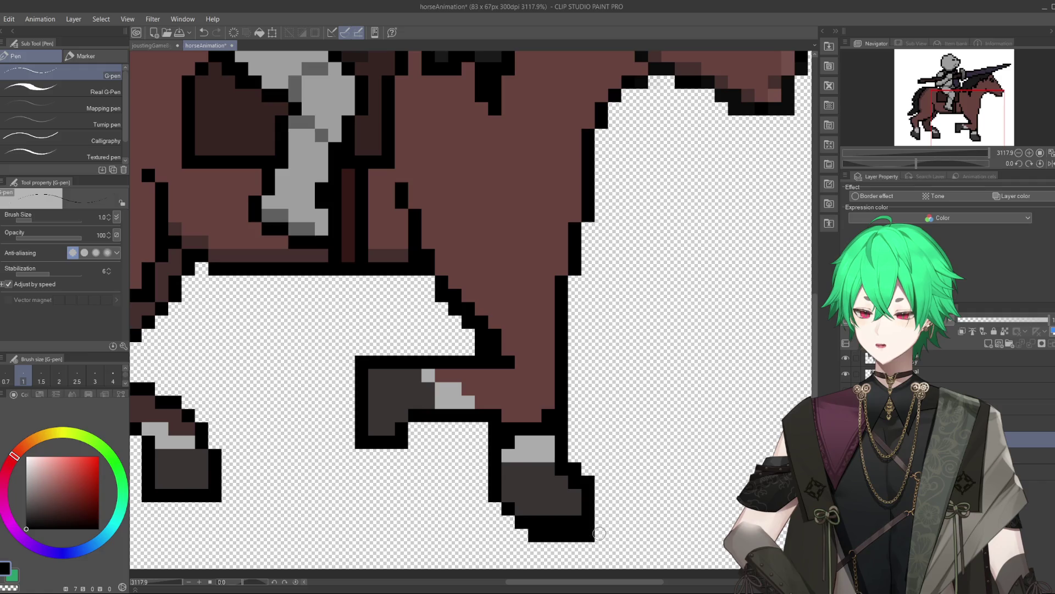
alt+click(561, 506)
mouse_move(531, 522)
mouse_down()
mouse_move(580, 520)
mouse_move(588, 506)
mouse_up()
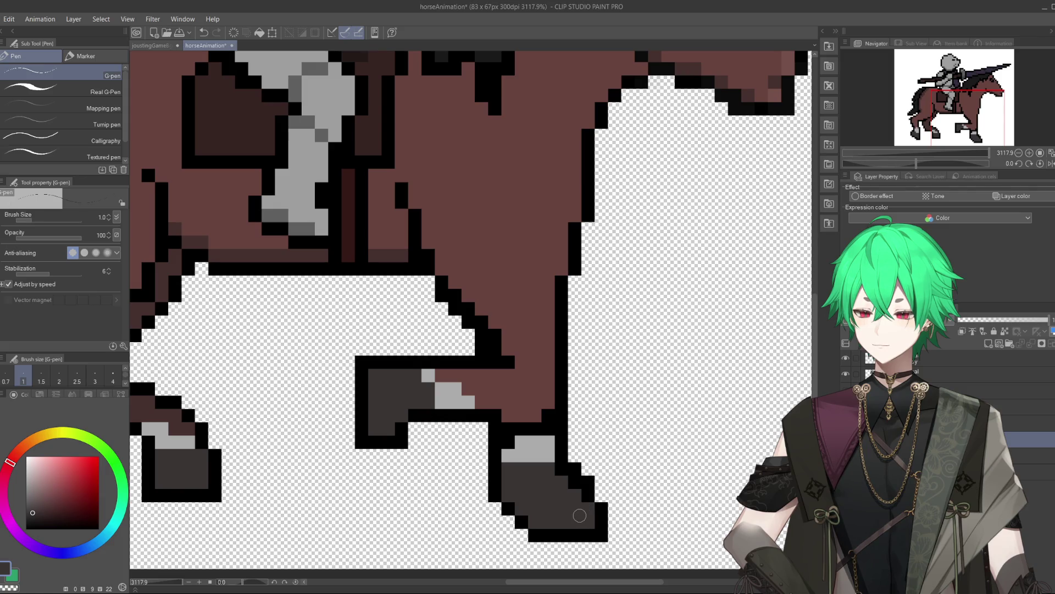
scroll(580, 515, down, 3)
scroll(583, 513, down, 2)
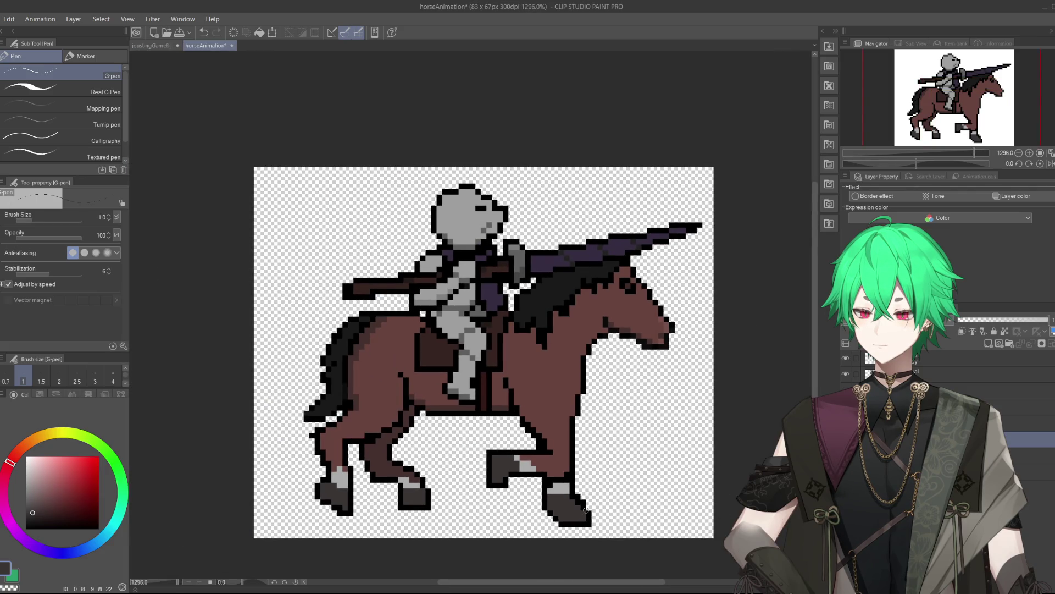
scroll(586, 510, up, 5)
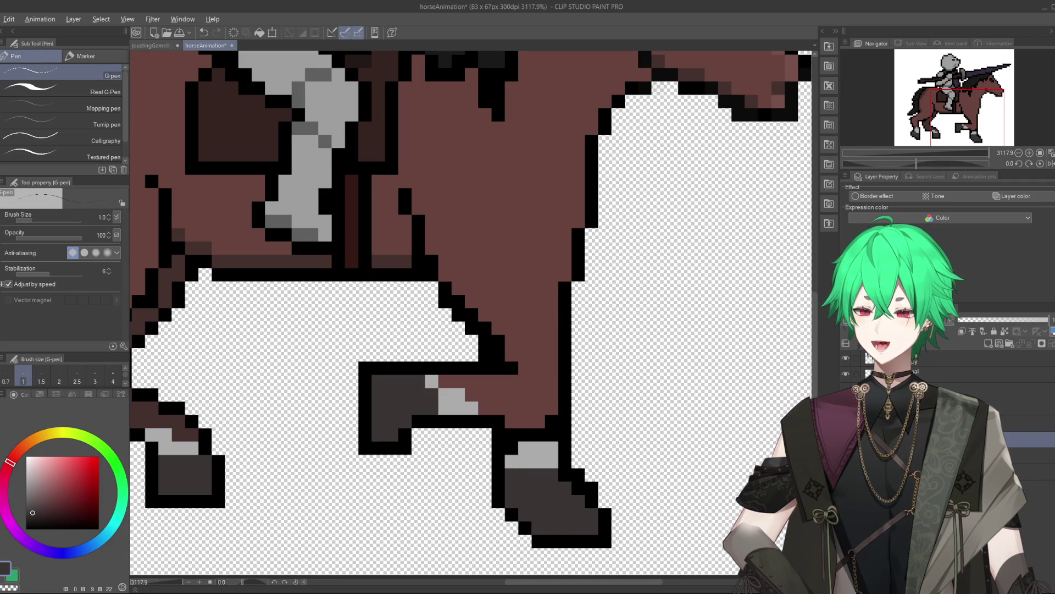
- Erase the stray corner pixel of the front hoof with the hard eraser, then return to the pen
key(e)
click(538, 541)
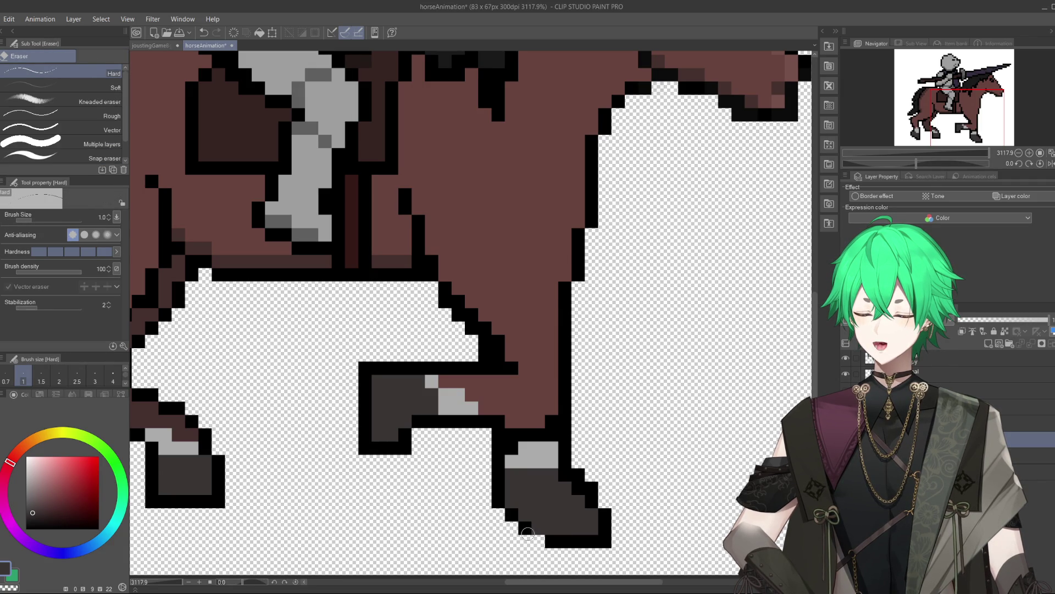
key(p)
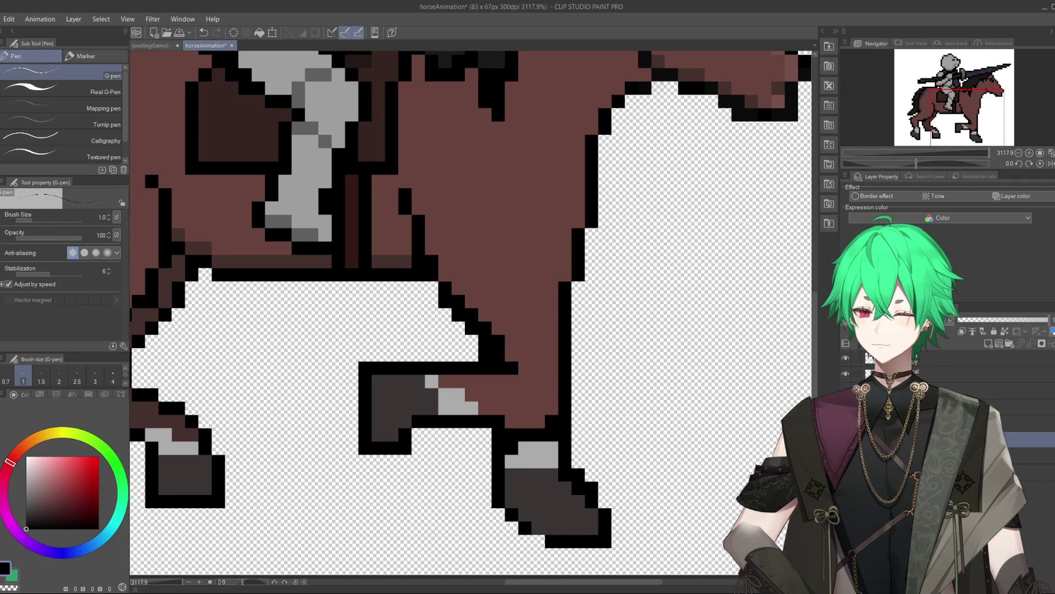
scroll(572, 446, down, 1)
scroll(596, 457, down, 3)
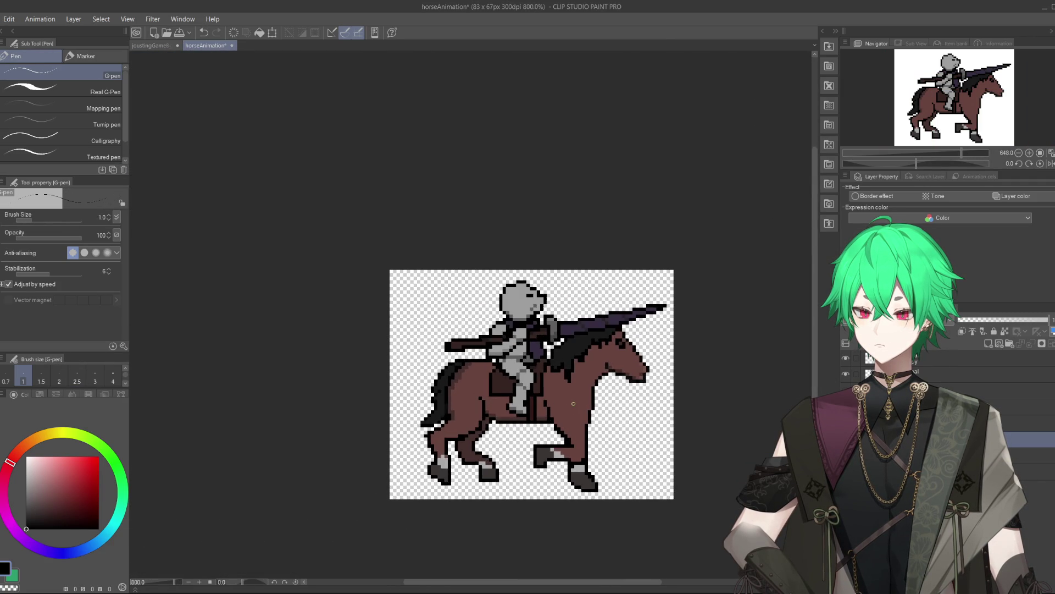
scroll(615, 387, up, 2)
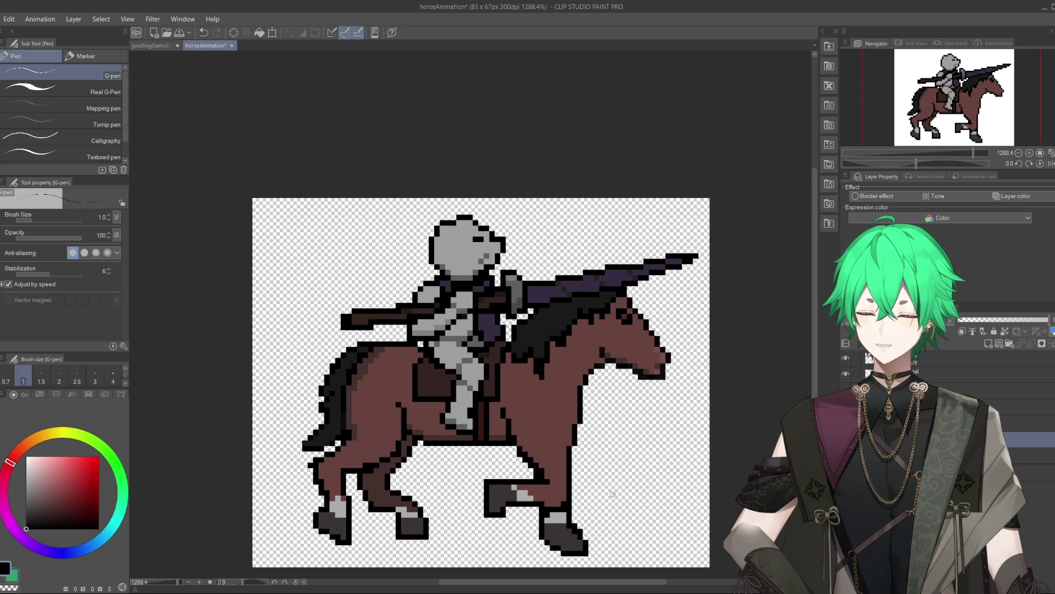
scroll(561, 550, up, 1)
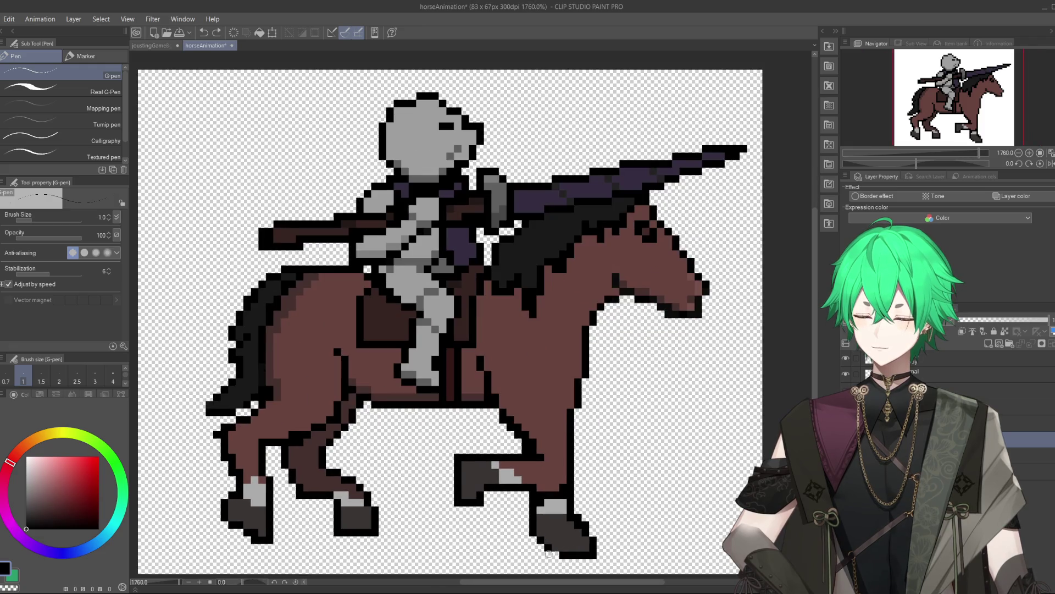
scroll(640, 427, down, 2)
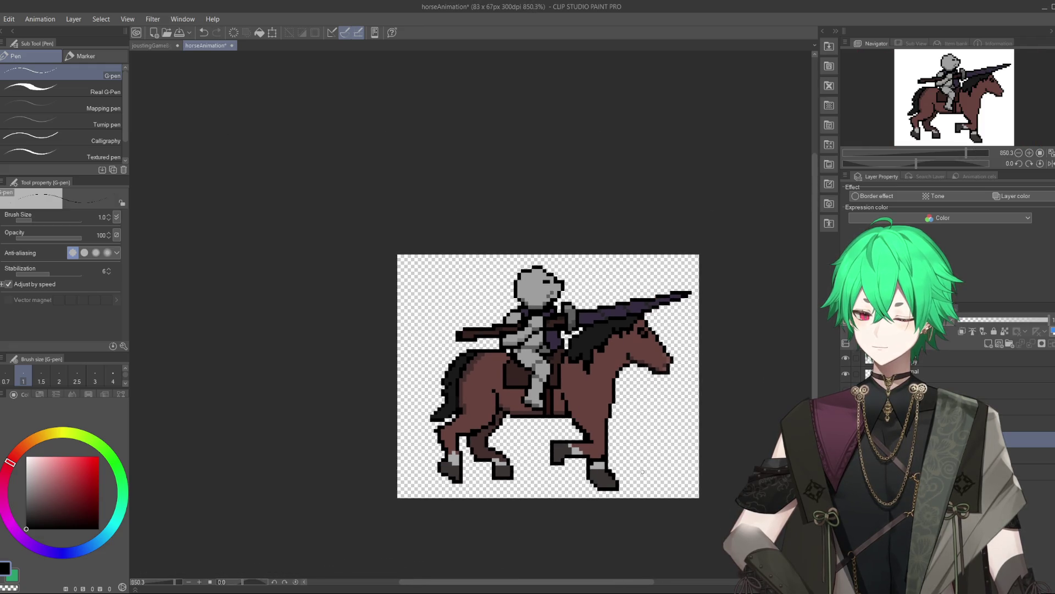
scroll(630, 485, up, 2)
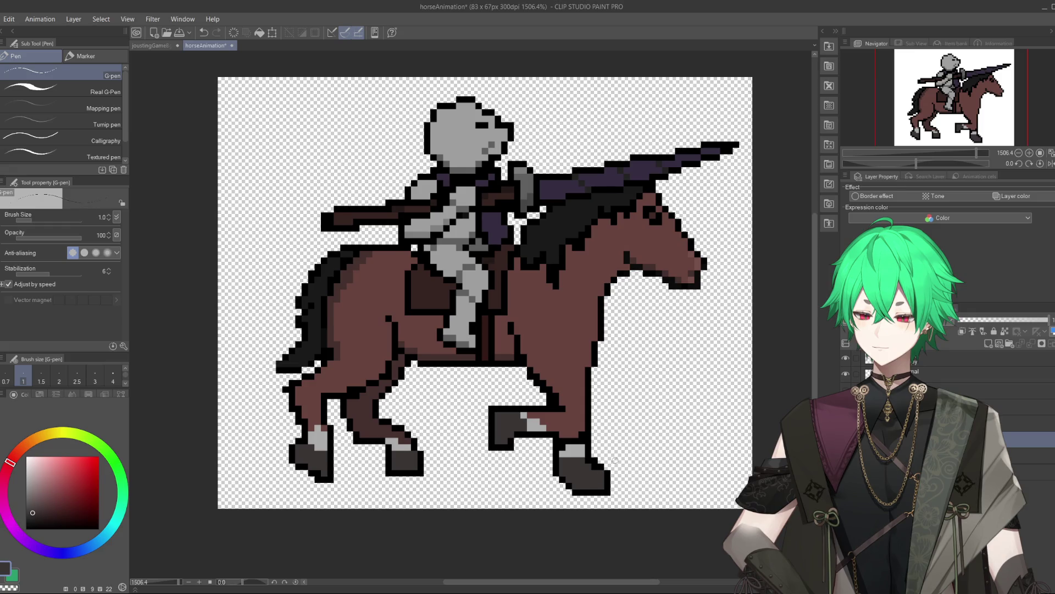
key(ctrl+z)
key(e)
click(608, 476)
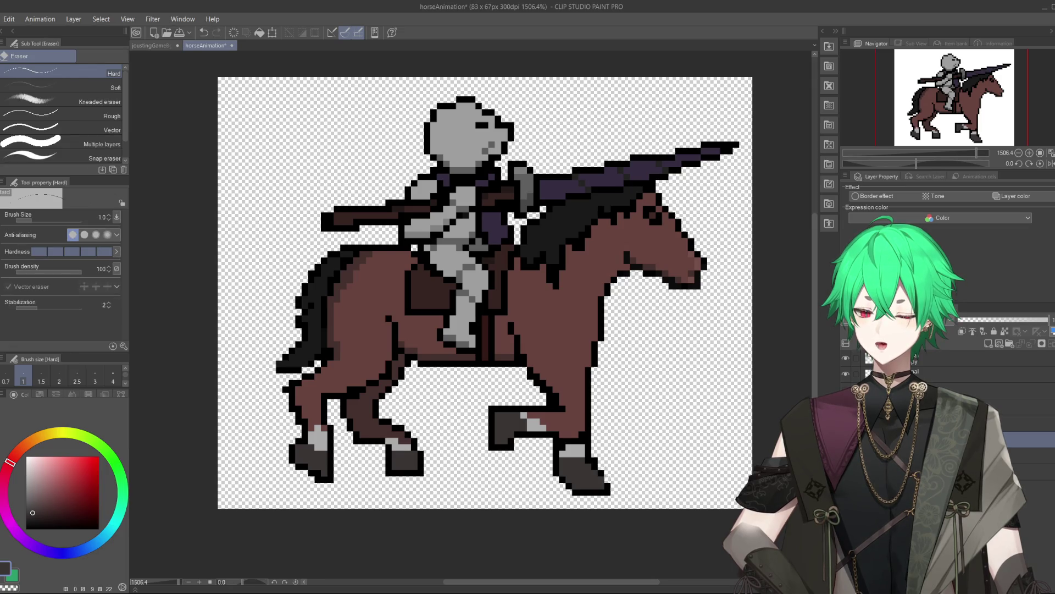
drag(608, 483, 608, 492)
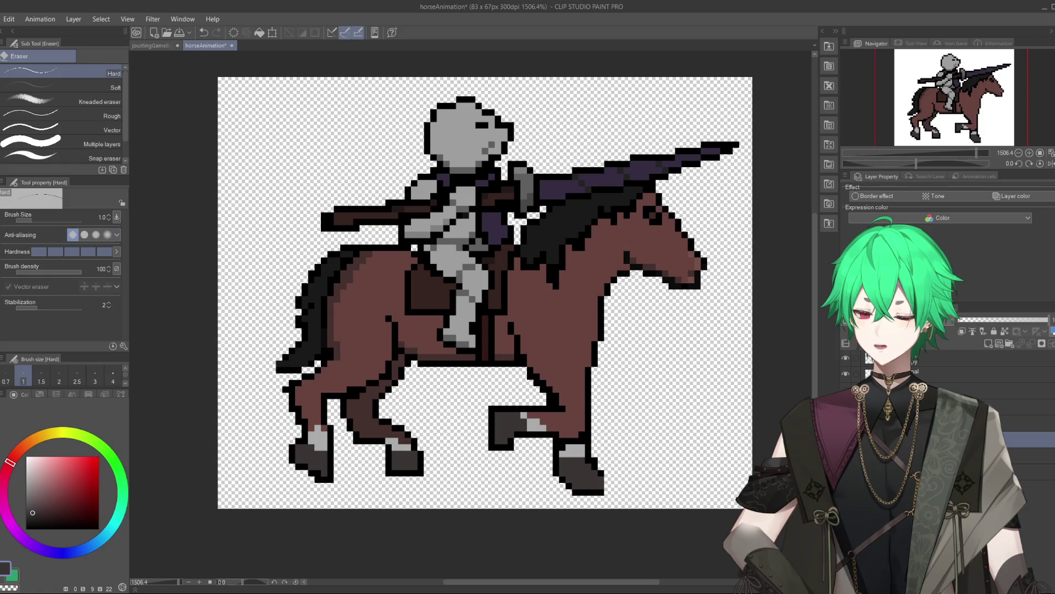
key(p)
alt+click(599, 481)
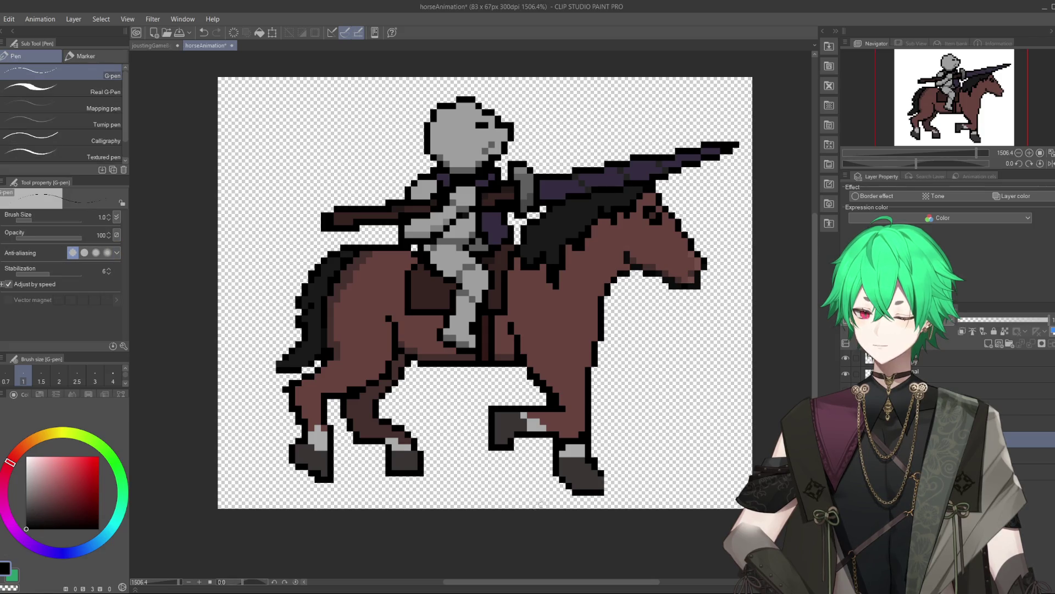
drag(600, 481, 603, 487)
scroll(643, 434, down, 3)
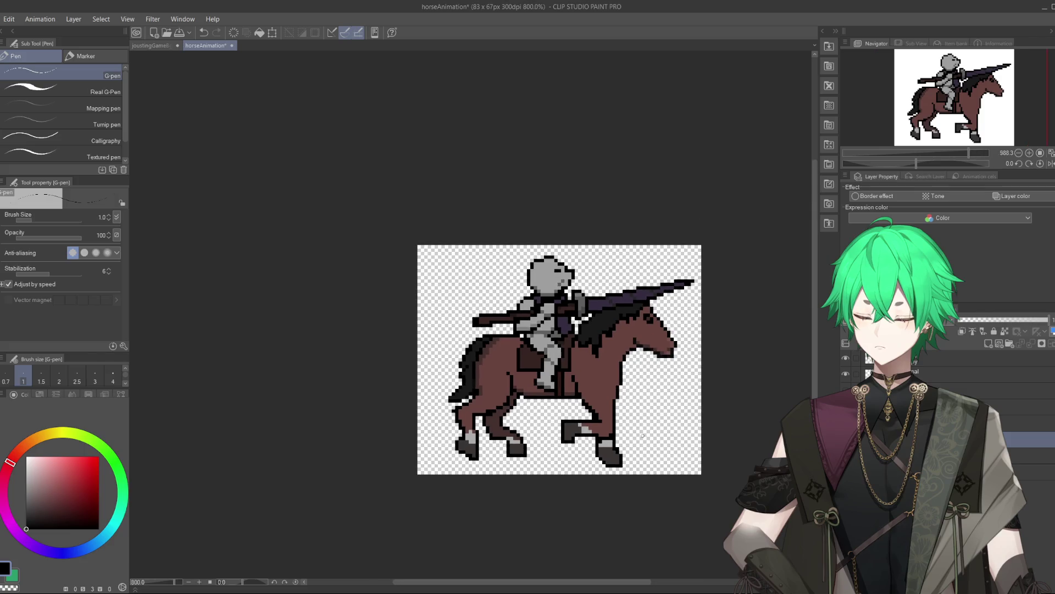
scroll(620, 457, up, 4)
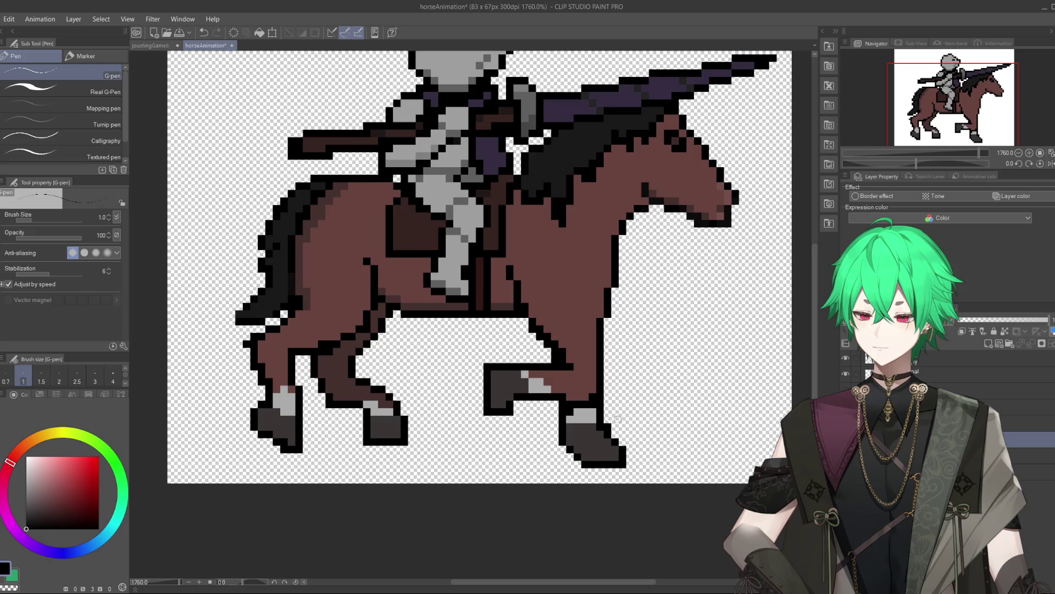
scroll(620, 452, down, 5)
scroll(470, 305, up, 2)
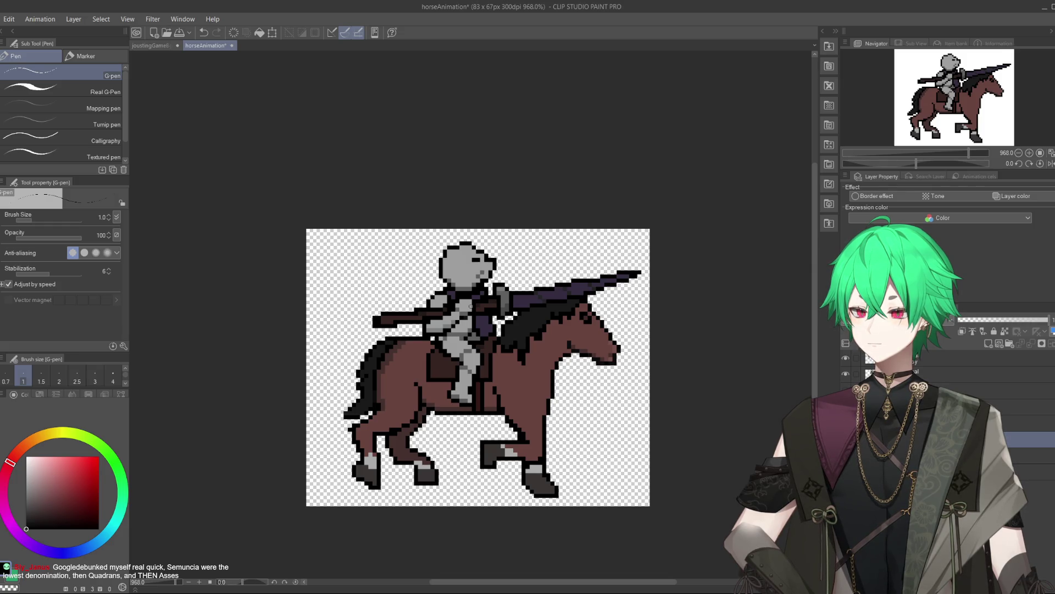
scroll(513, 388, up, 1)
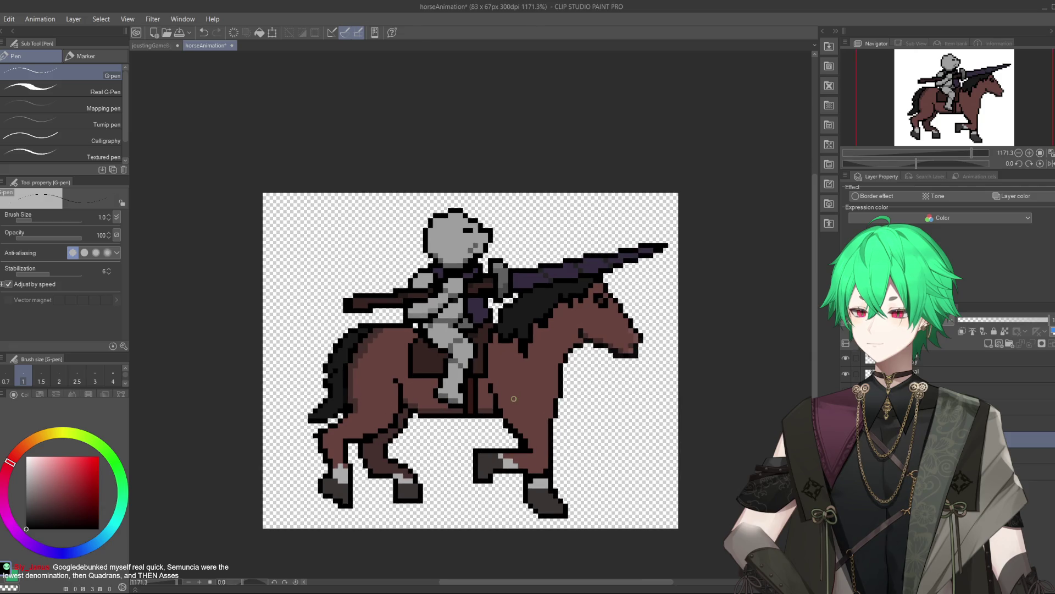
scroll(514, 398, down, 2)
scroll(514, 398, up, 1)
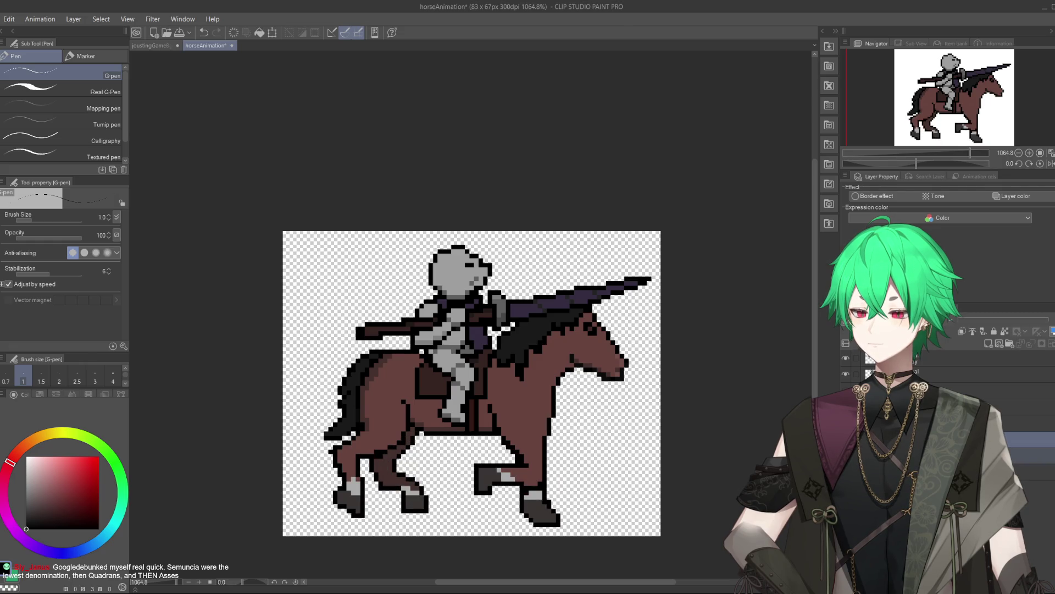
scroll(473, 485, up, 1)
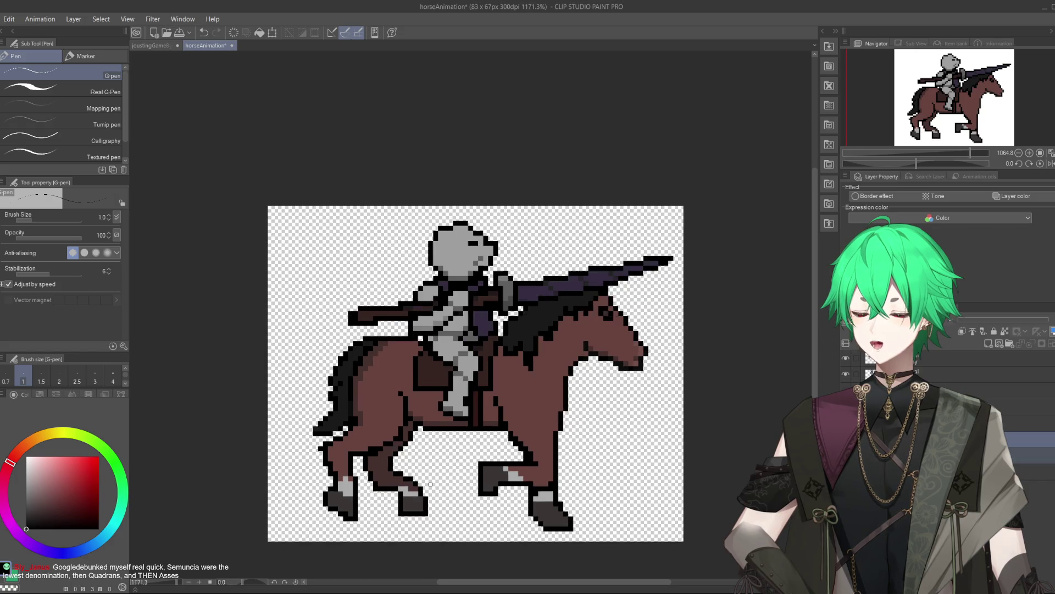
scroll(474, 485, up, 1)
scroll(550, 490, up, 1)
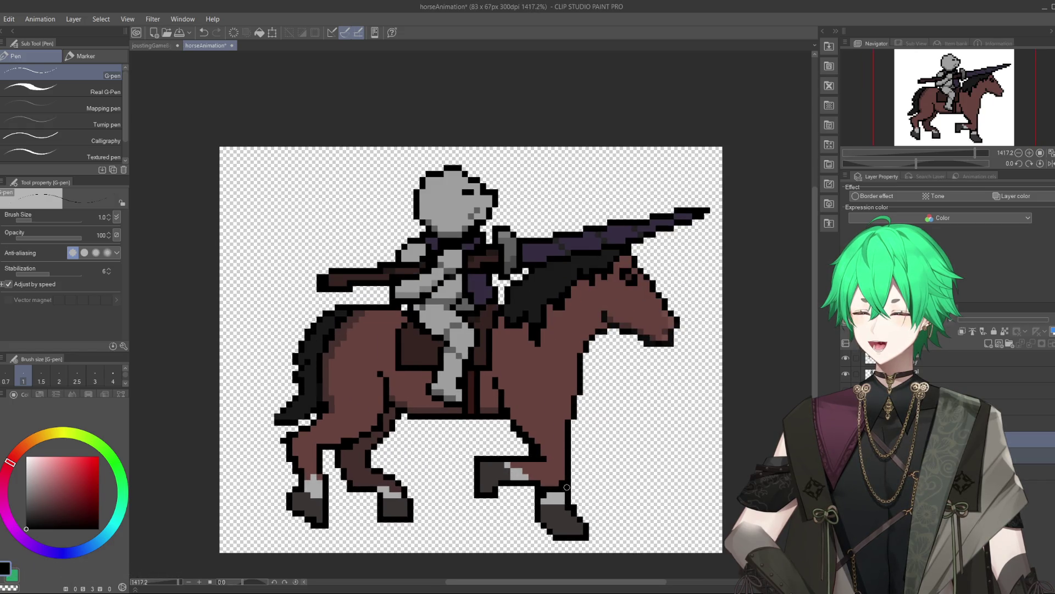
scroll(566, 488, up, 2)
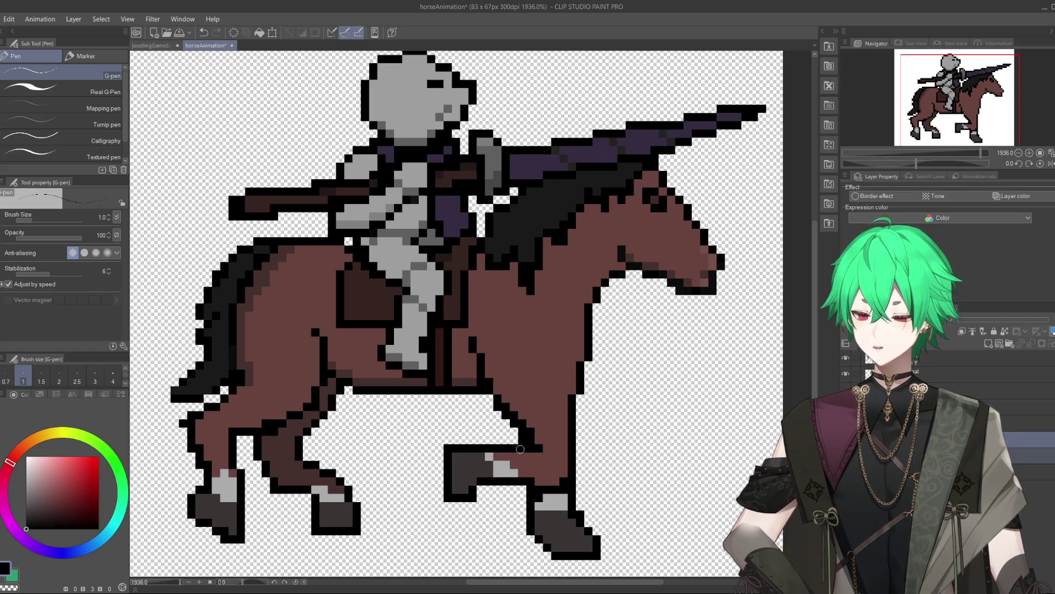
- Paint over the stray grey pixel on the raised leg and erase the extra outline pixels above it
drag(505, 455, 452, 459)
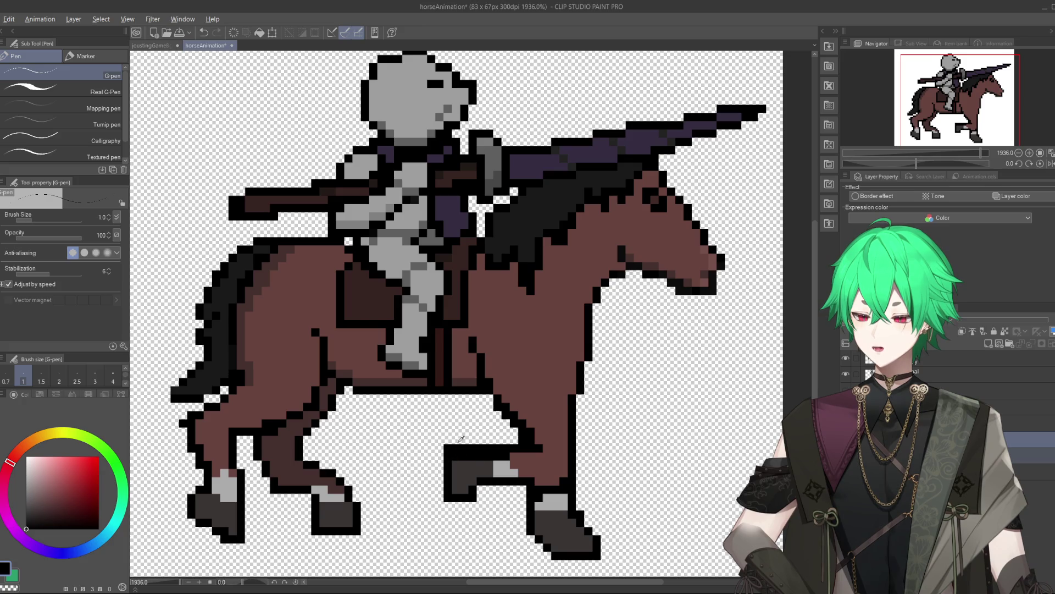
key(e)
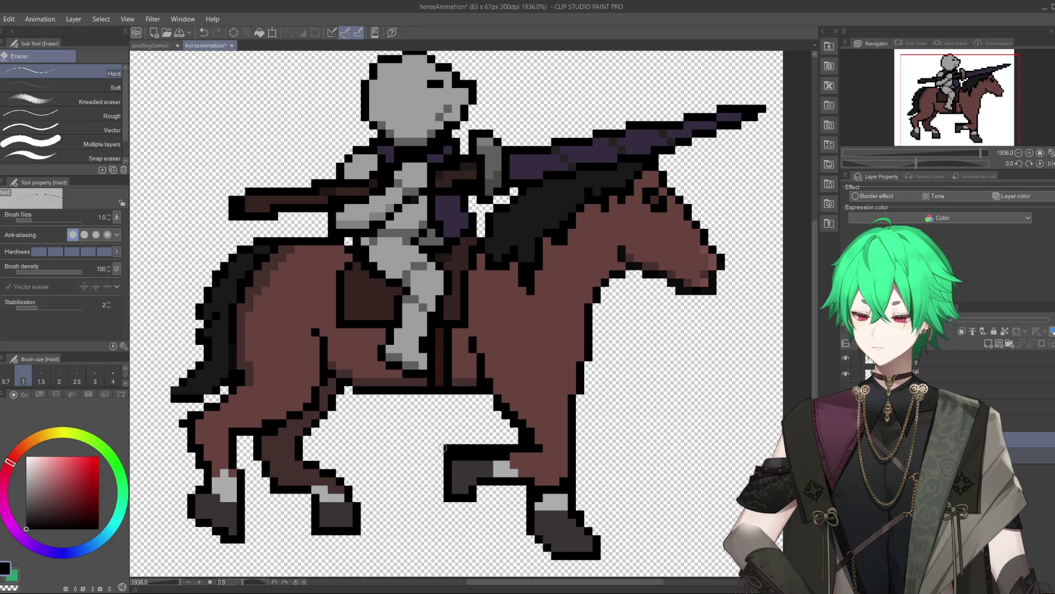
drag(447, 448, 499, 447)
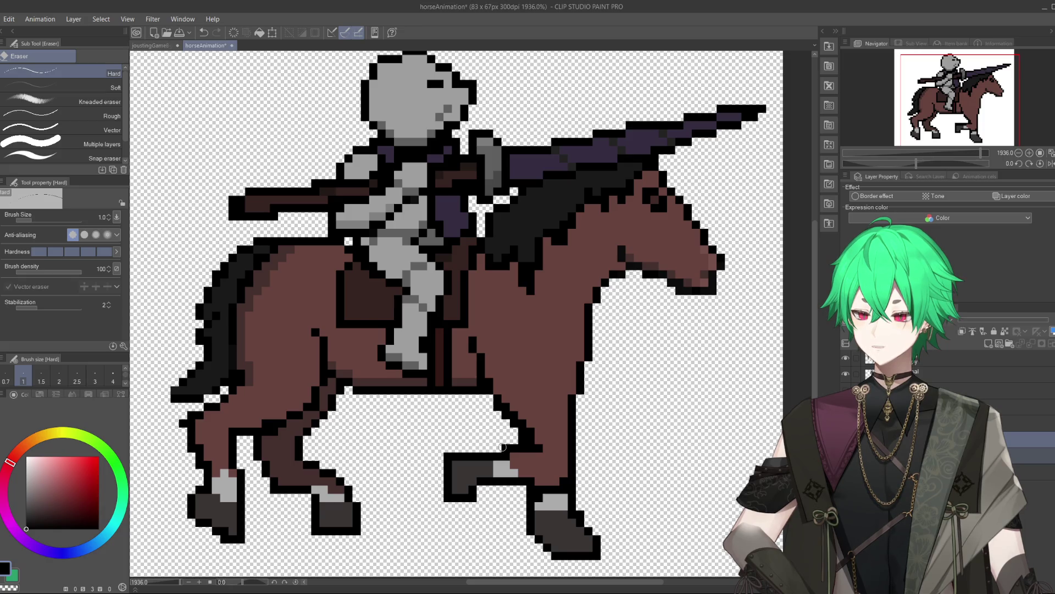
key(p)
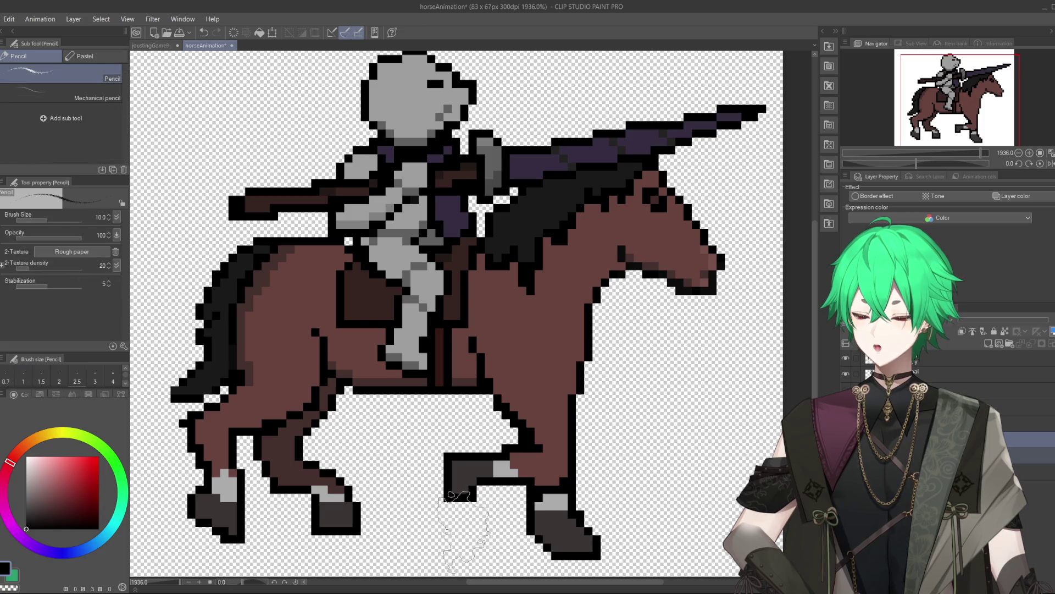
key(p)
scroll(566, 467, down, 2)
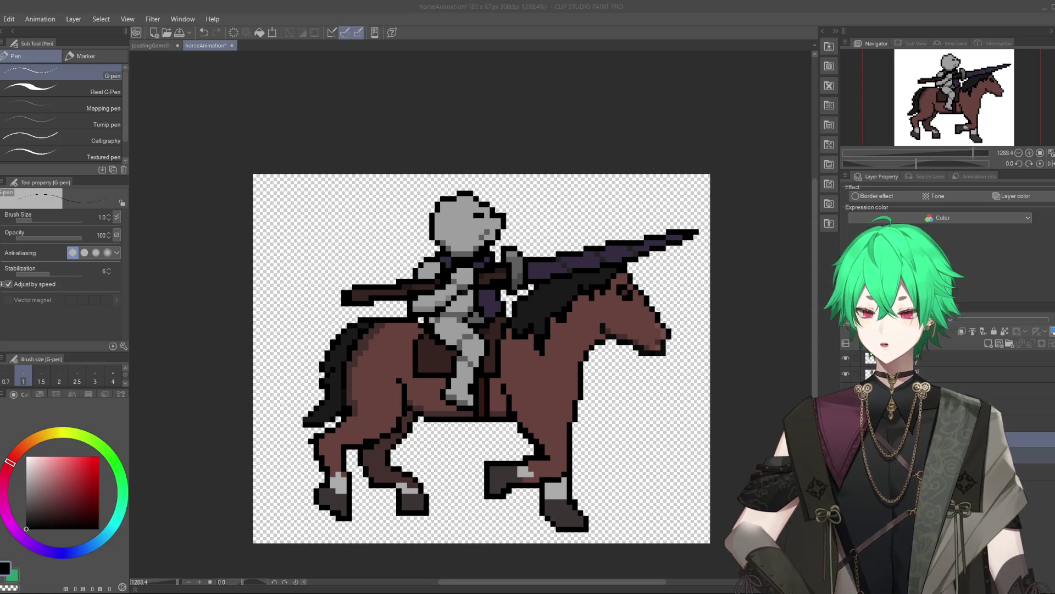
click(742, 437)
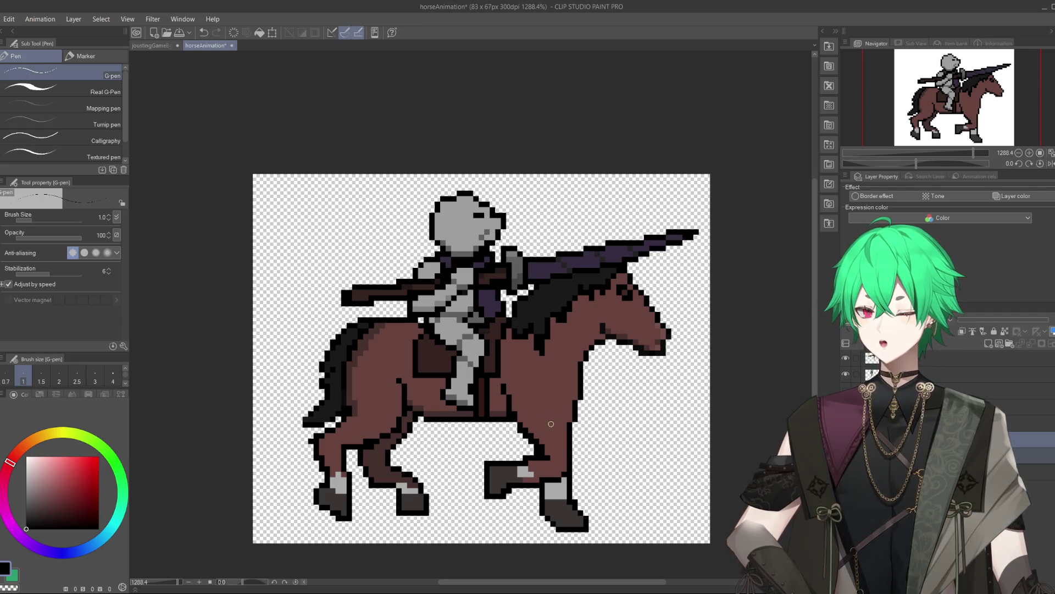
- Toggle the lance and cape layer on and off to compare, then switch to the joustingGameBg document
click(846, 358)
click(845, 359)
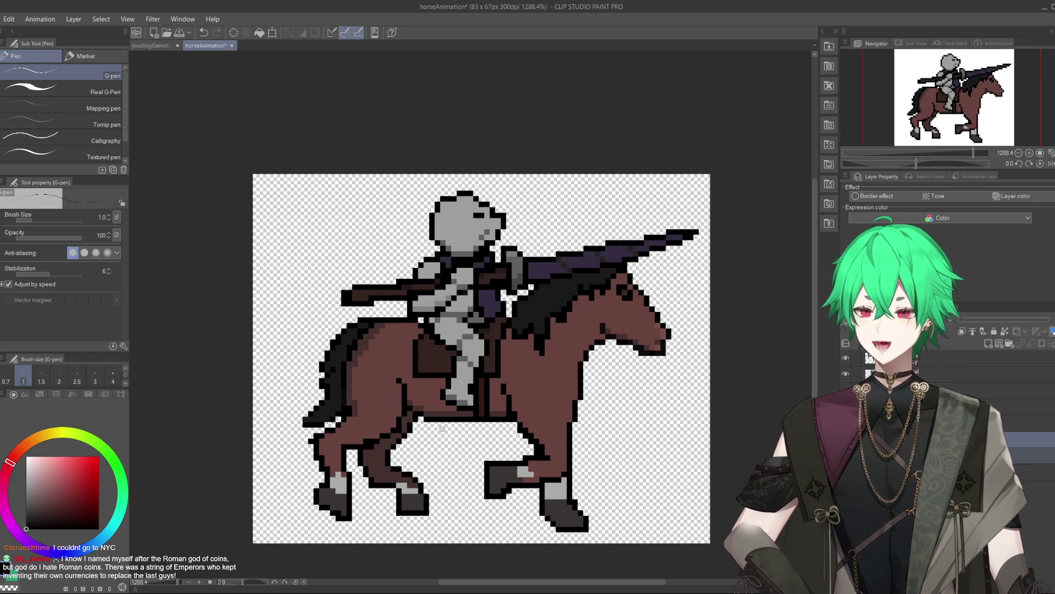
click(846, 358)
click(846, 358)
click(847, 358)
click(847, 358)
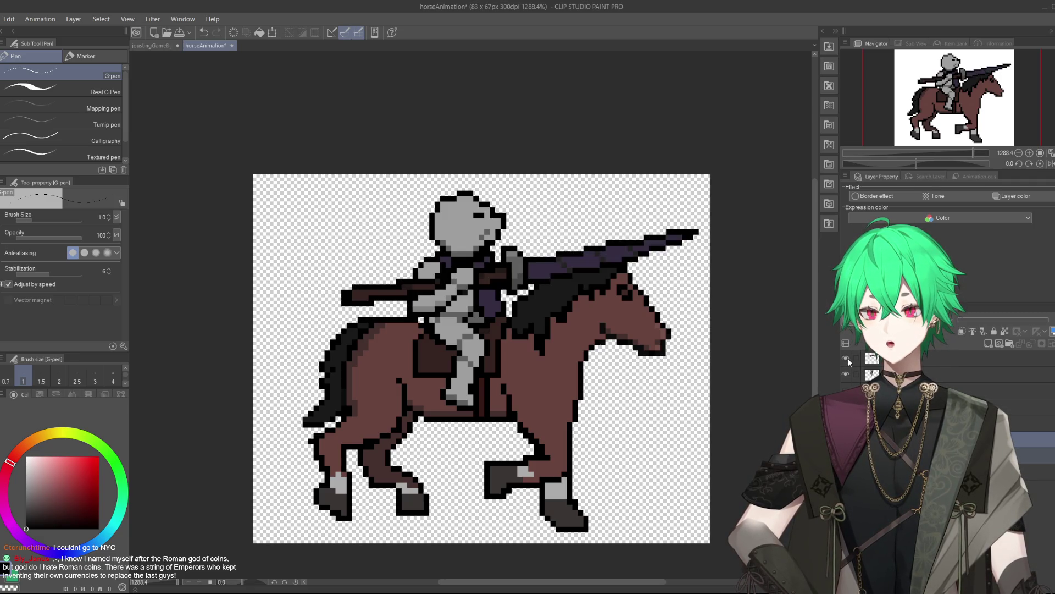
click(846, 358)
click(848, 358)
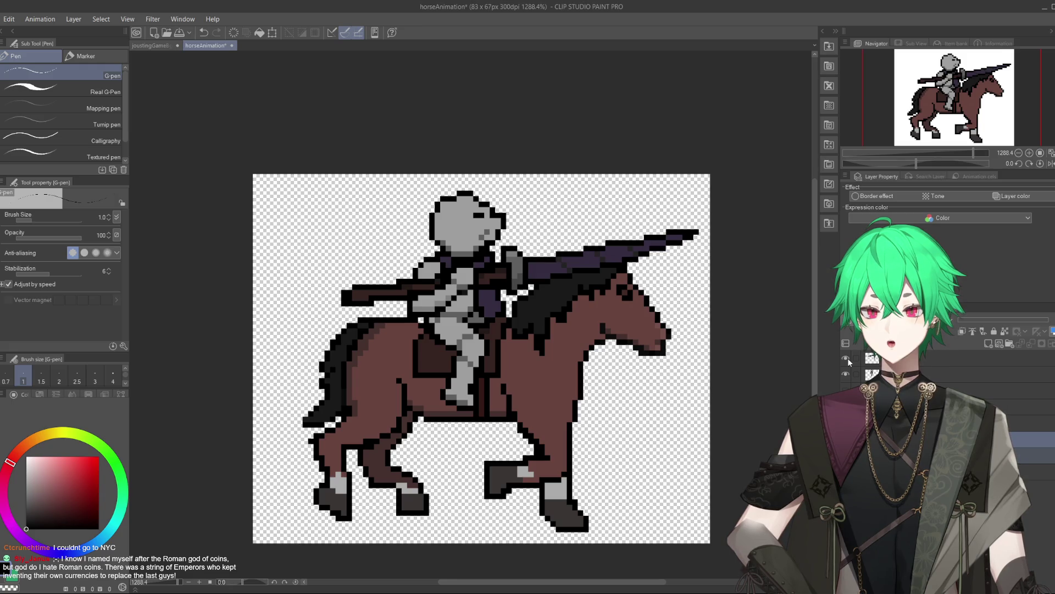
click(847, 358)
click(848, 358)
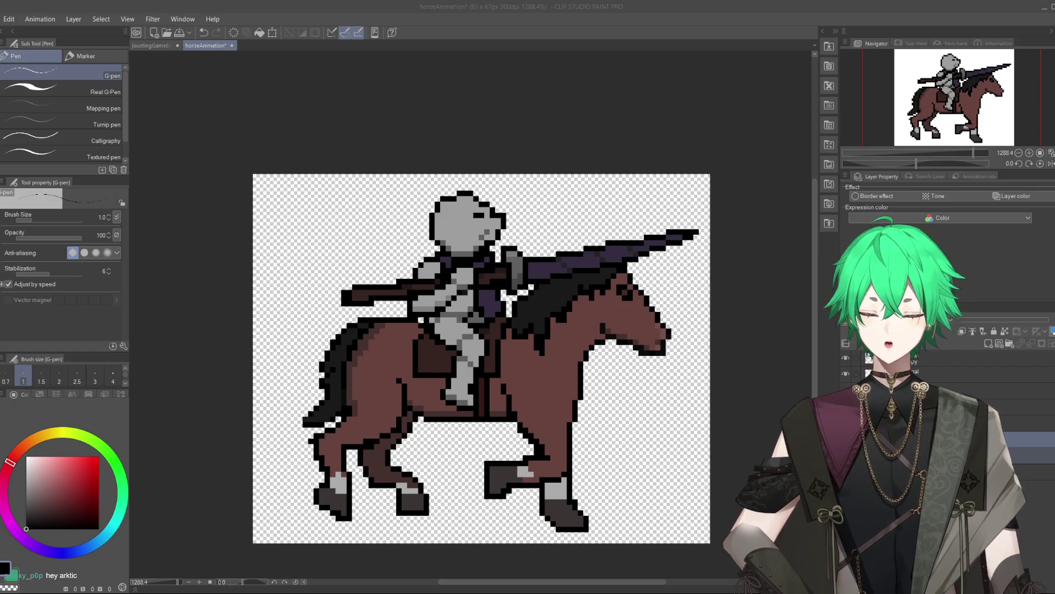
click(156, 46)
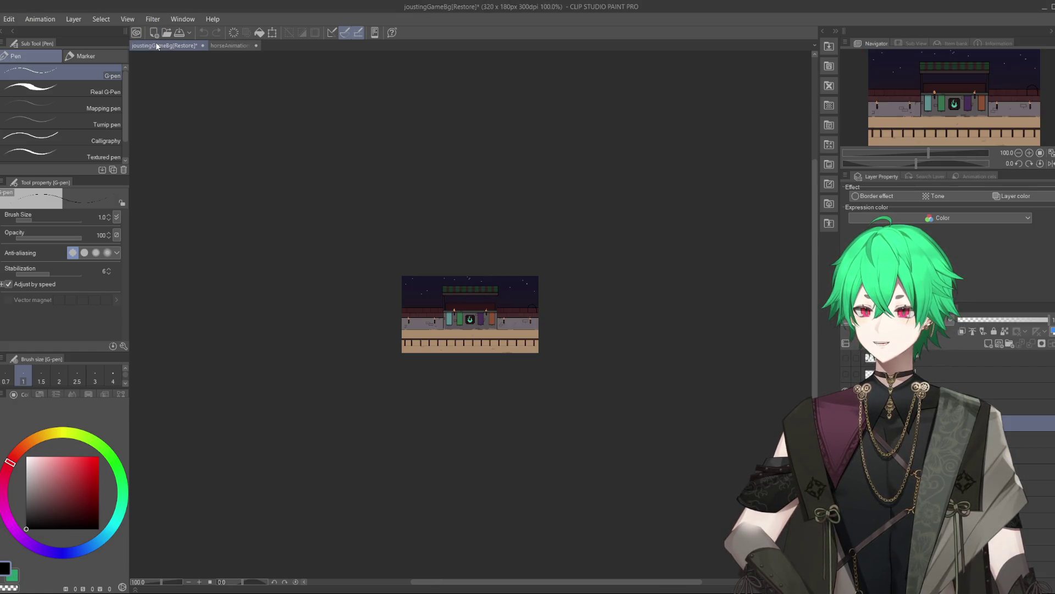
- Zoom into the jousting arena background, then return to the horseAnimation document
scroll(462, 294, up, 8)
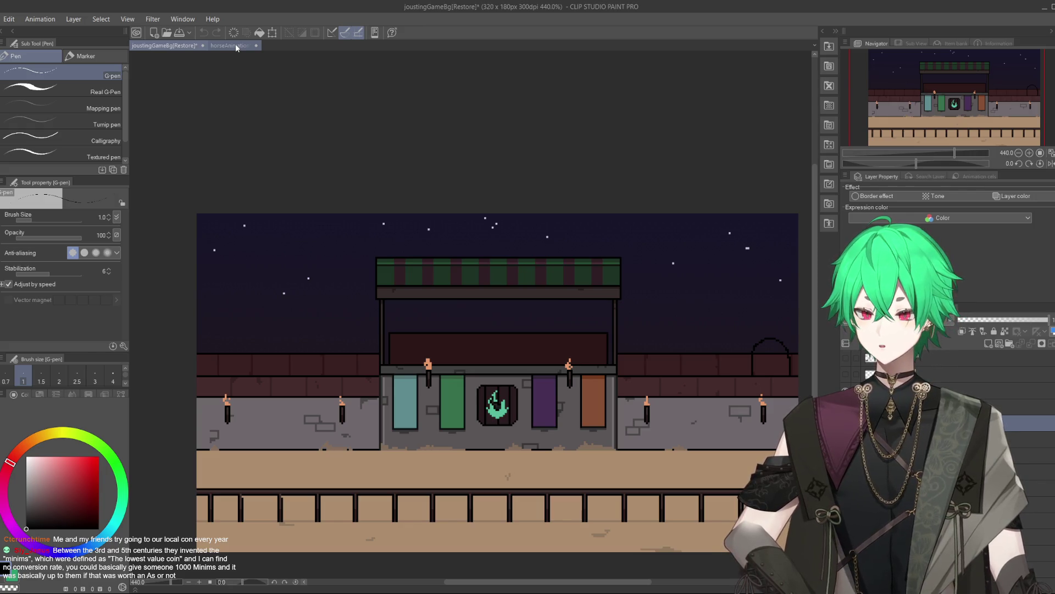
click(236, 44)
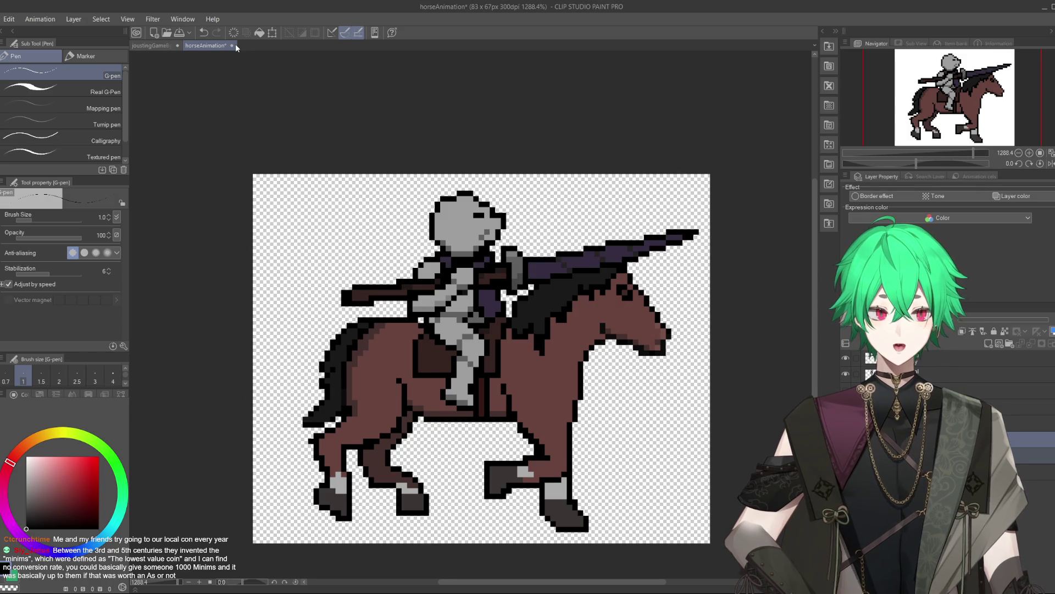
- Zoom in on the knight-and-horse sprite and set the drawing colour to black
scroll(434, 328, up, 1)
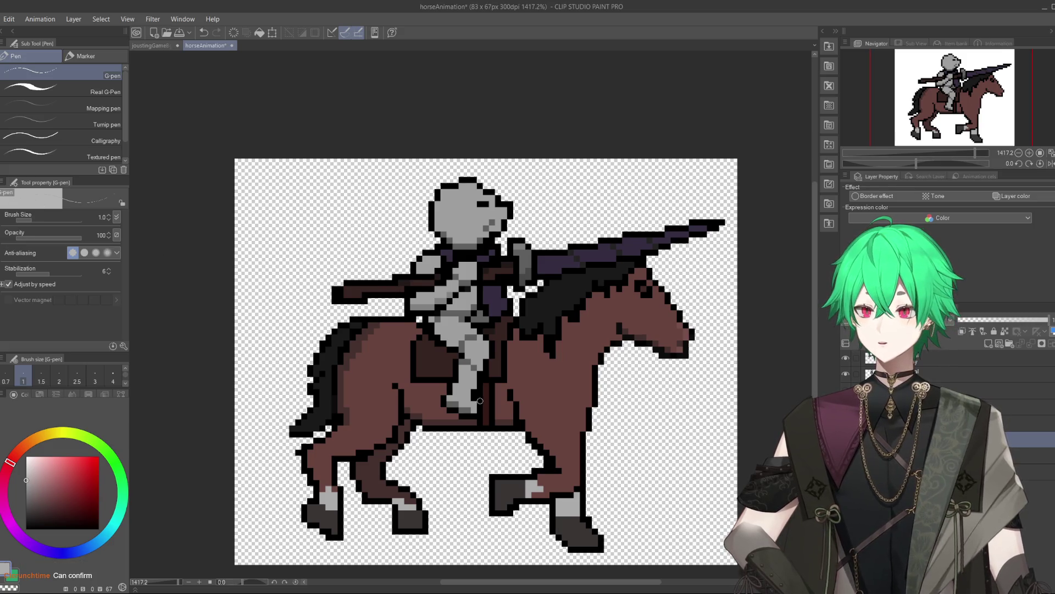
scroll(476, 391, up, 1)
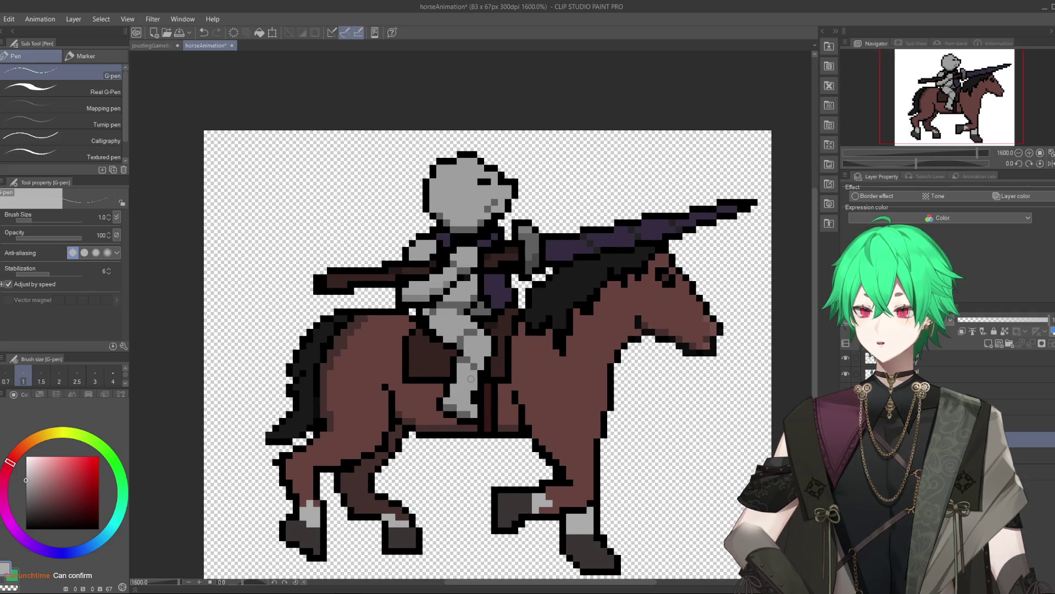
scroll(471, 379, down, 1)
click(26, 528)
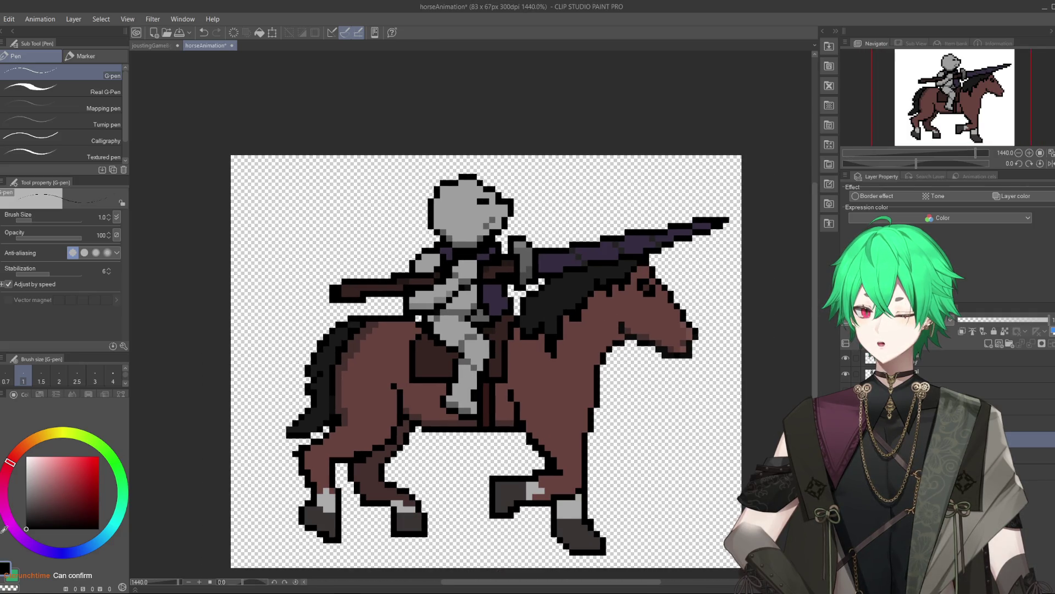
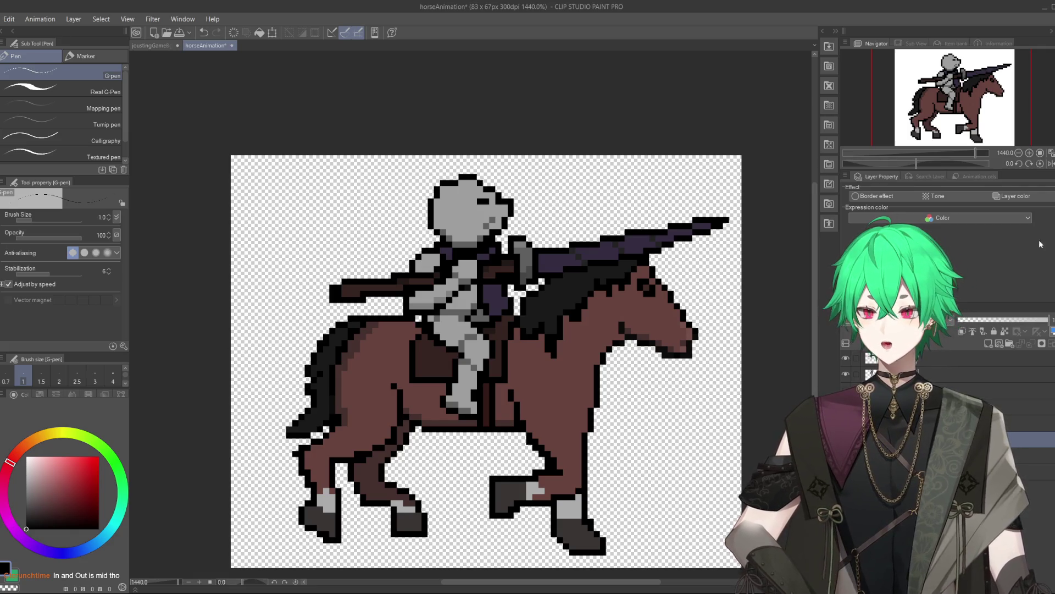
- Toggle the horse, rider, and lance-and-cape layers off and on to check each part separately
click(917, 374)
click(917, 372)
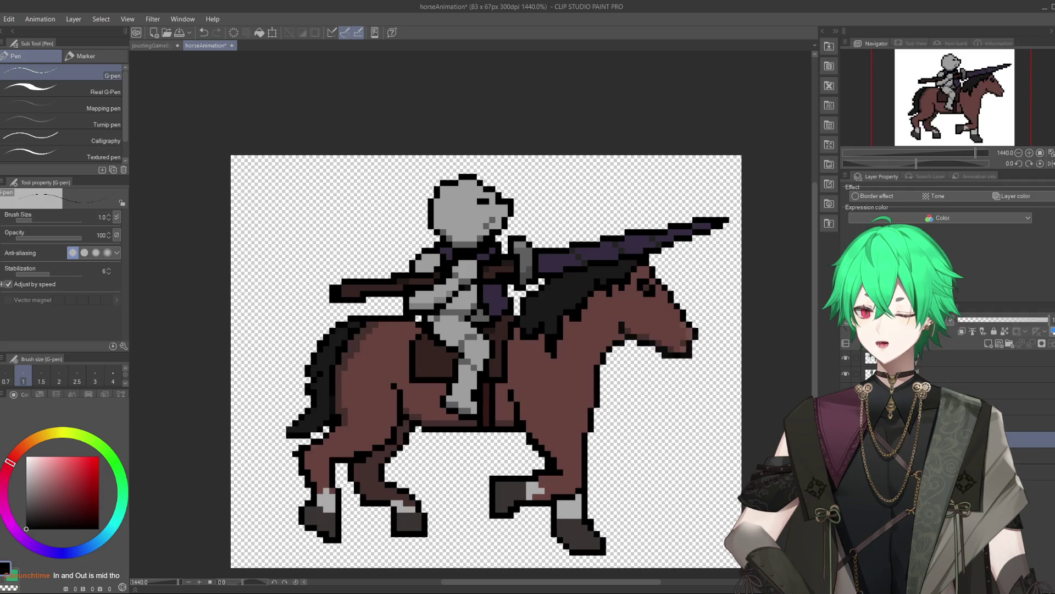
click(917, 374)
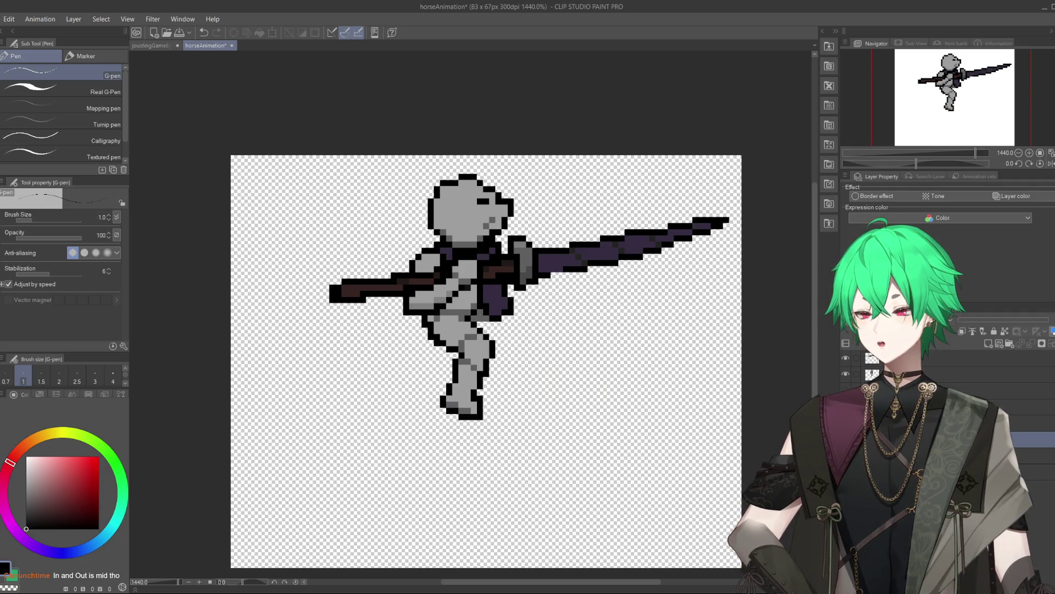
click(917, 374)
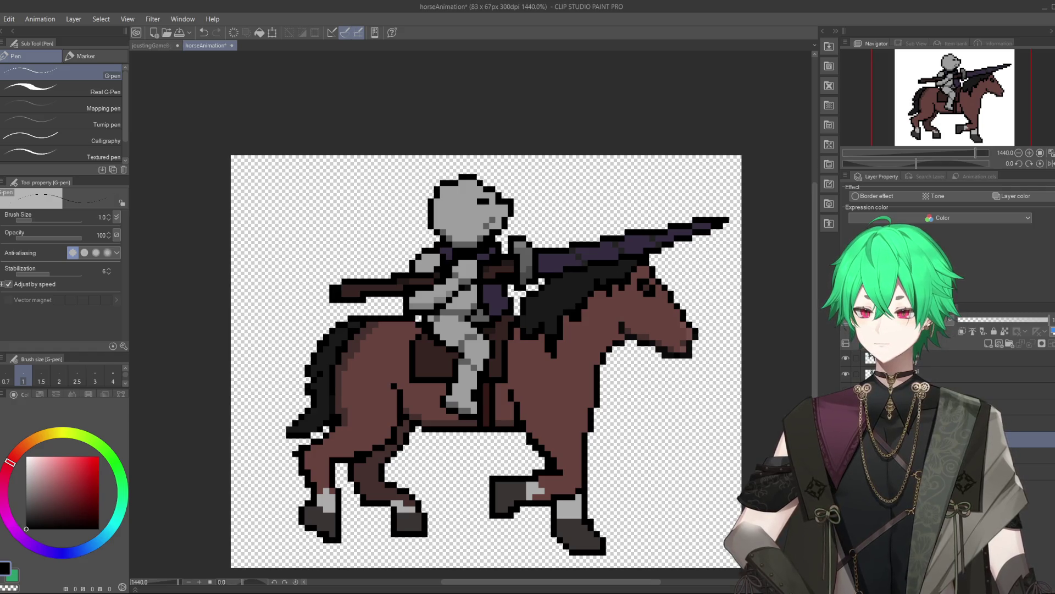
click(848, 374)
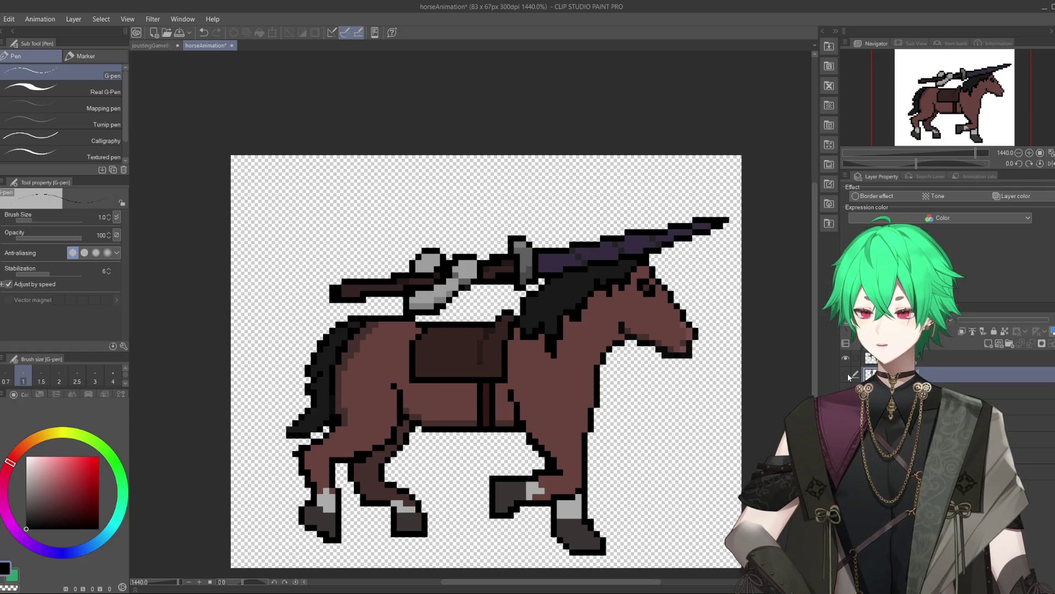
click(847, 374)
click(846, 359)
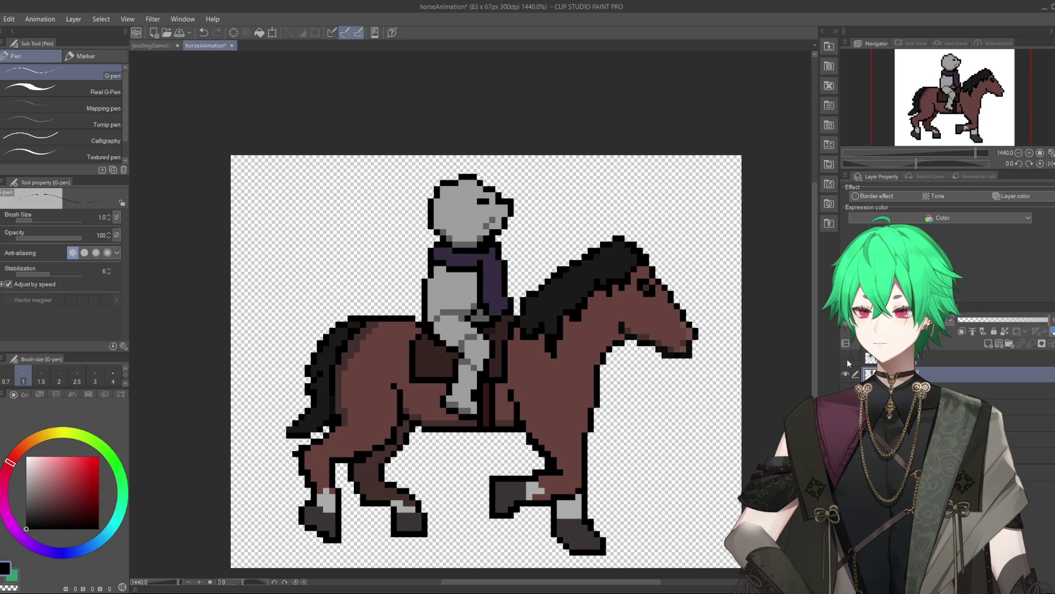
click(847, 358)
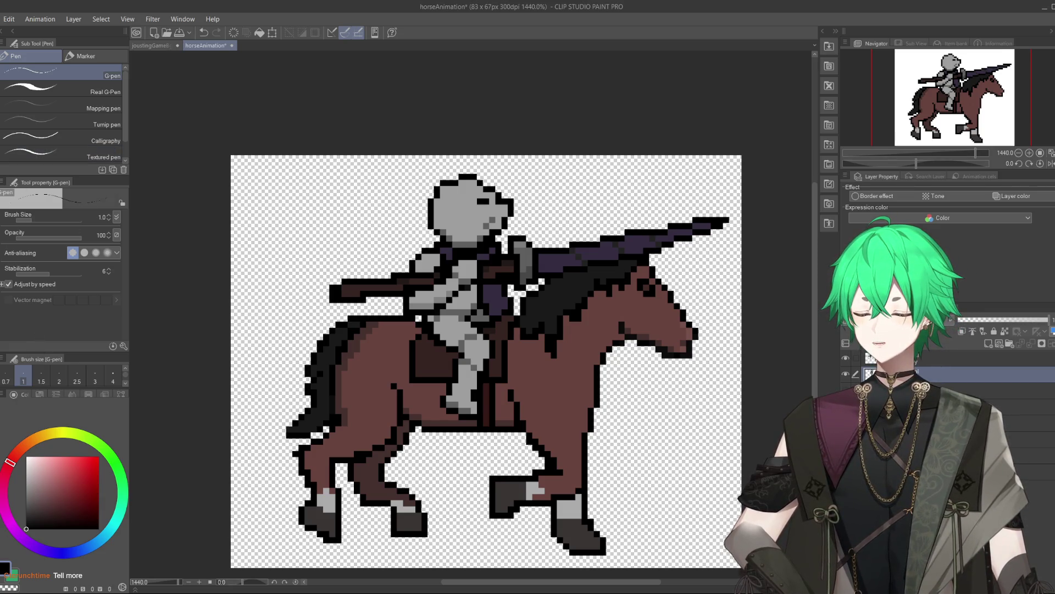
scroll(525, 203, up, 5)
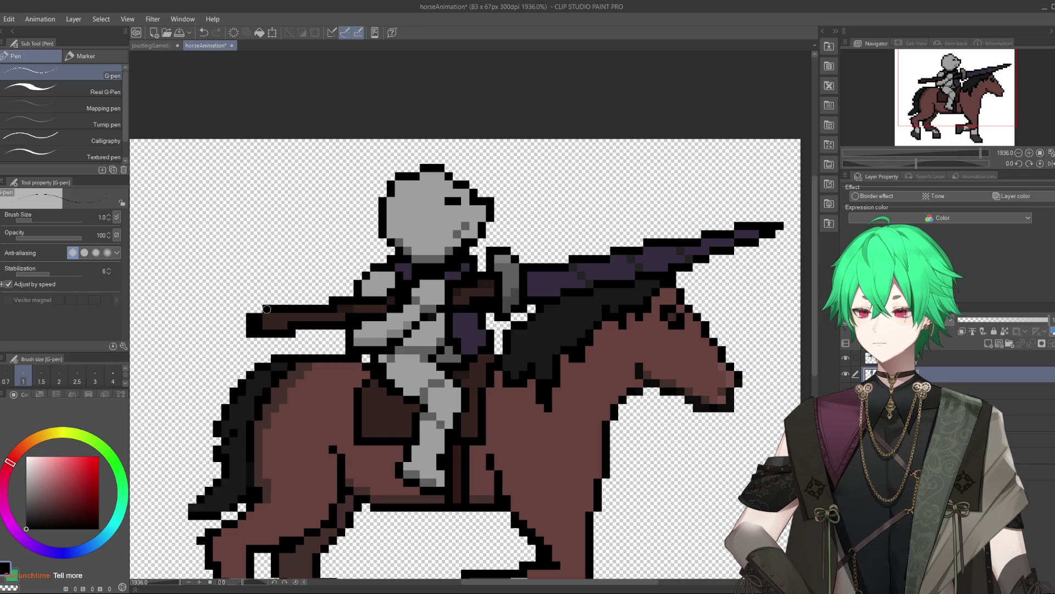
scroll(589, 345, down, 1)
scroll(560, 314, down, 2)
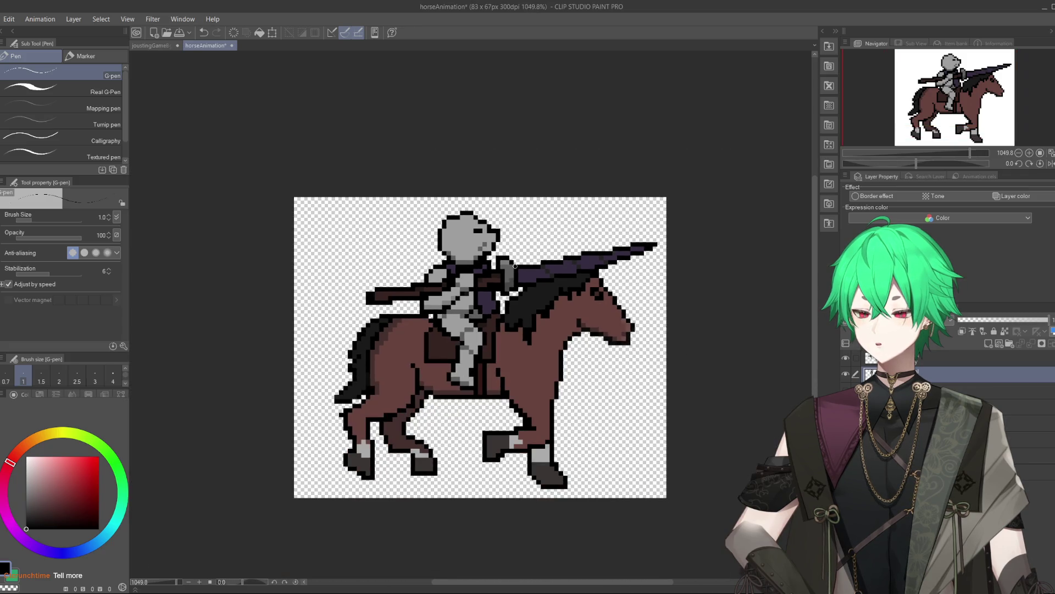
scroll(539, 283, up, 1)
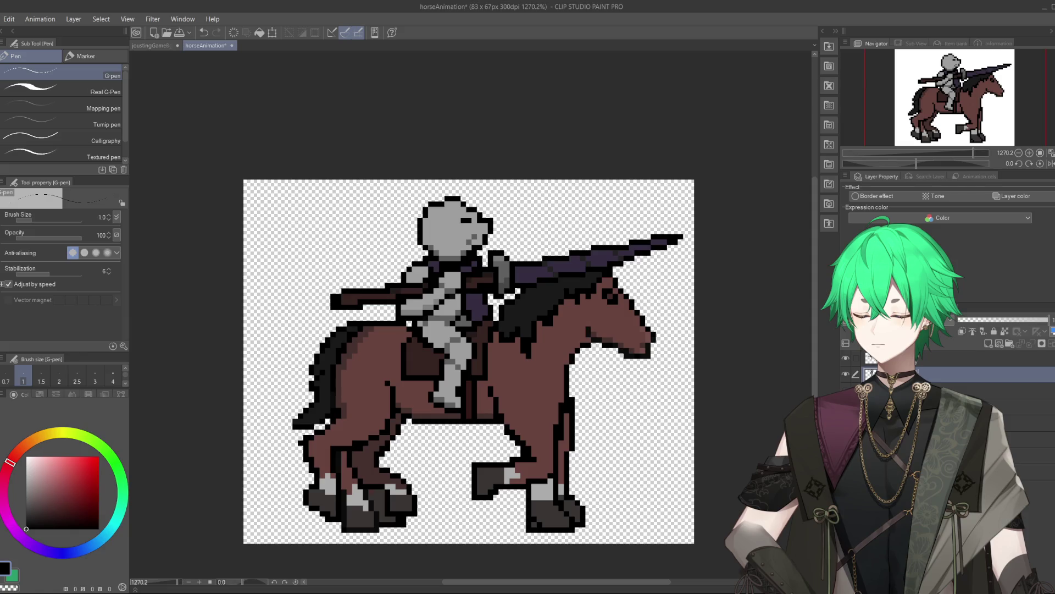
- Erase the stray pixels at the horse's lower-right hoof on the correct layer
scroll(577, 528, up, 4)
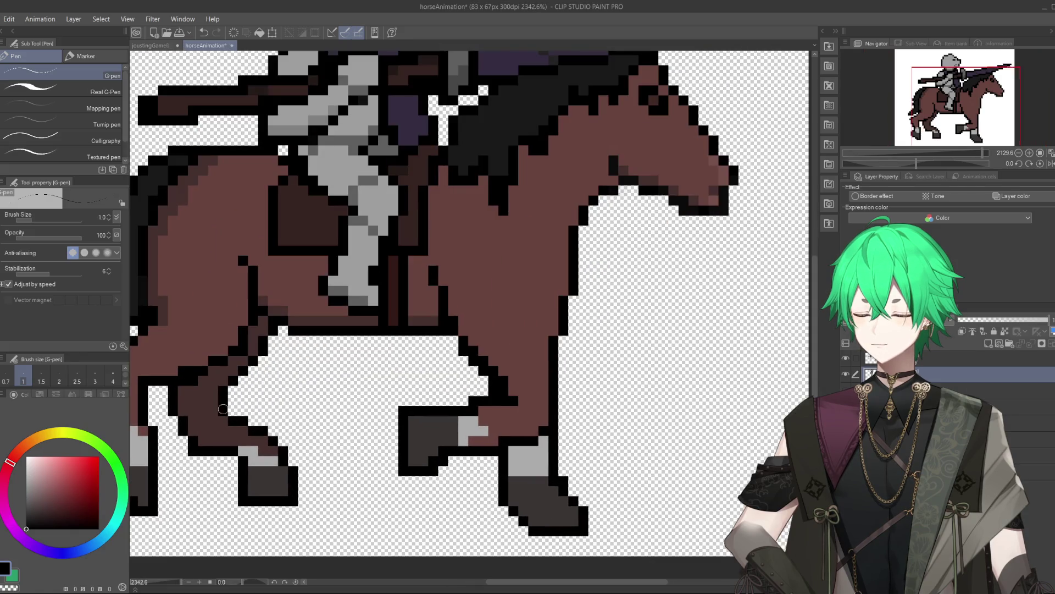
key(e)
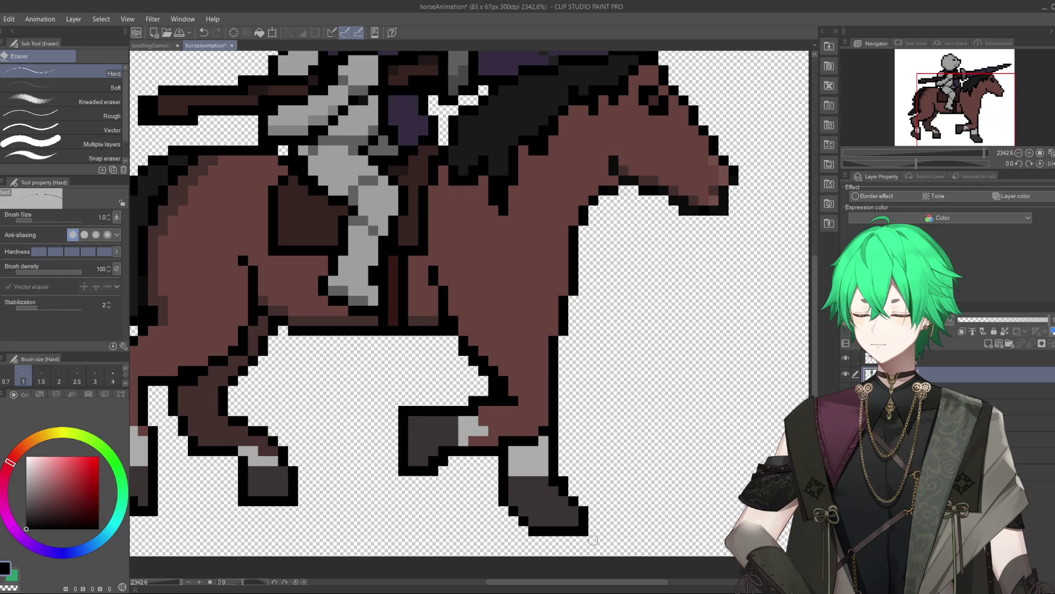
click(1034, 455)
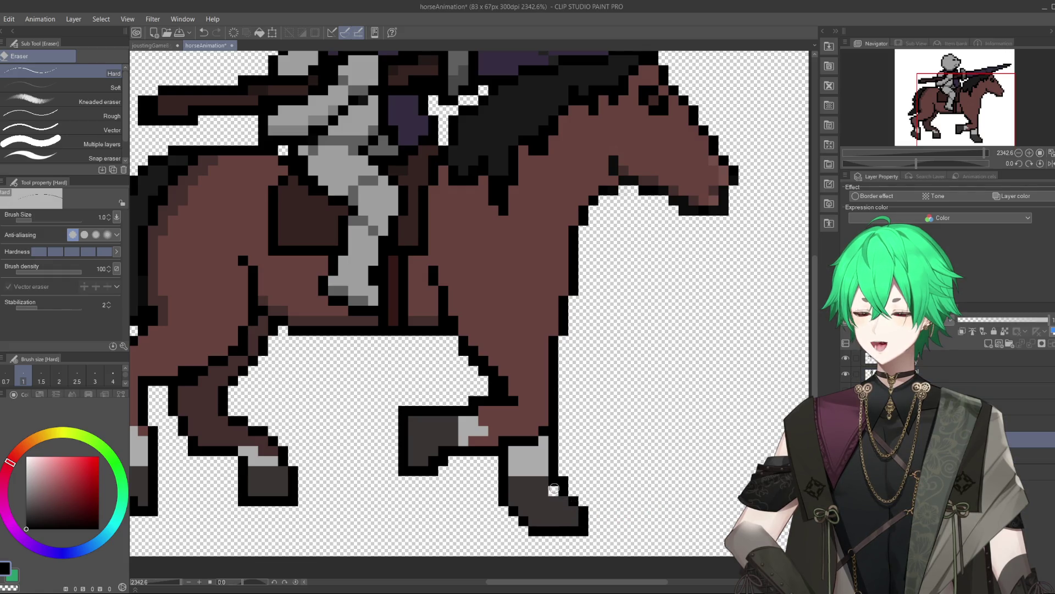
mouse_move(552, 486)
mouse_down()
mouse_move(583, 520)
mouse_move(495, 503)
mouse_move(566, 495)
mouse_move(560, 530)
mouse_move(514, 513)
mouse_move(542, 503)
mouse_move(572, 512)
mouse_move(577, 528)
mouse_move(536, 539)
mouse_up()
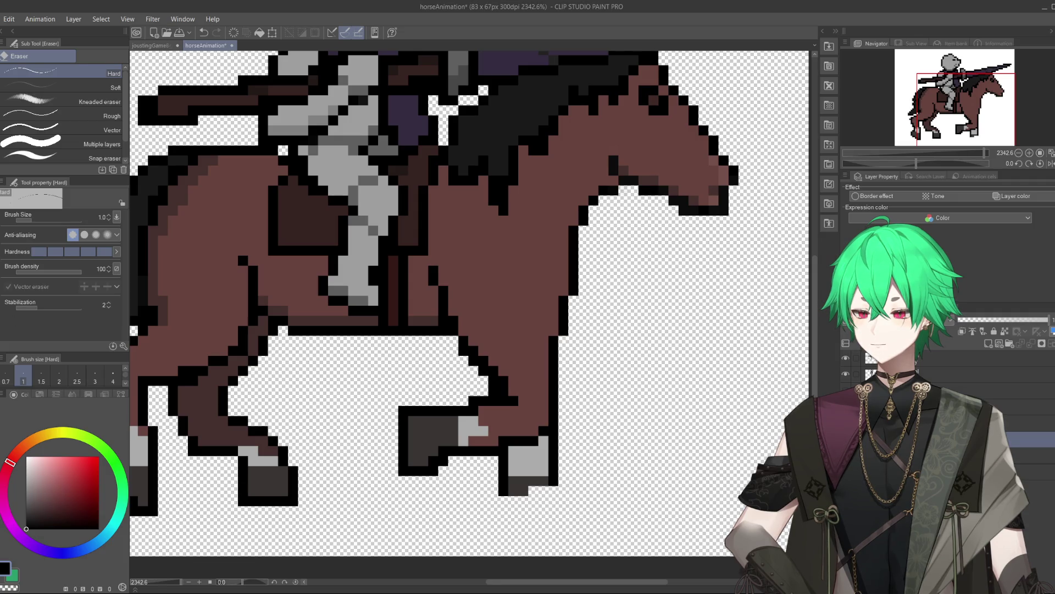
- Redraw a black outline below and around the reshaped lower-right hoof
key(p)
click(46, 489)
drag(46, 490, 26, 529)
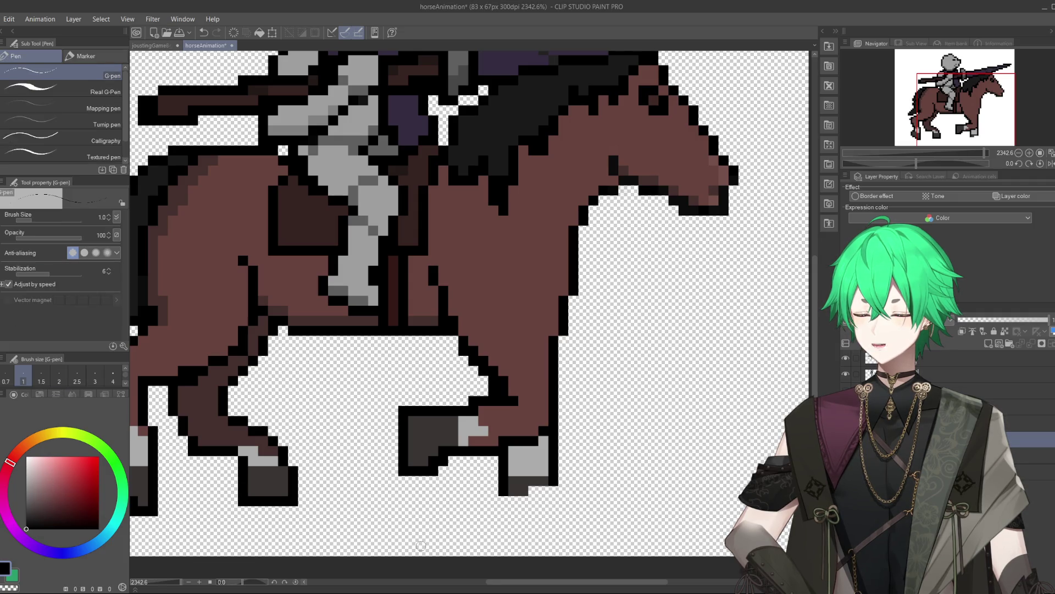
click(539, 495)
drag(538, 496, 514, 514)
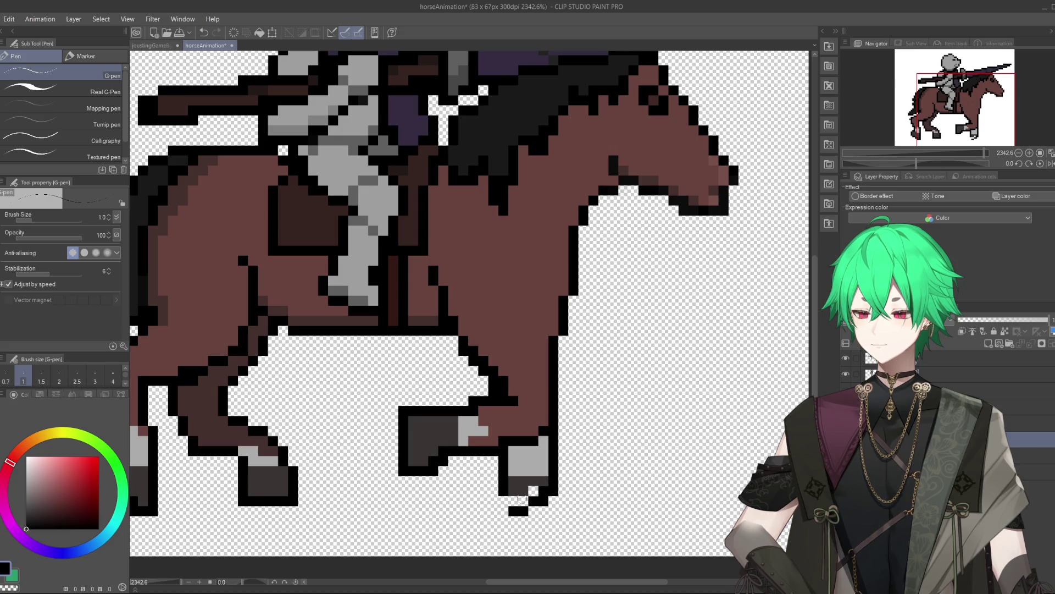
drag(486, 517, 500, 465)
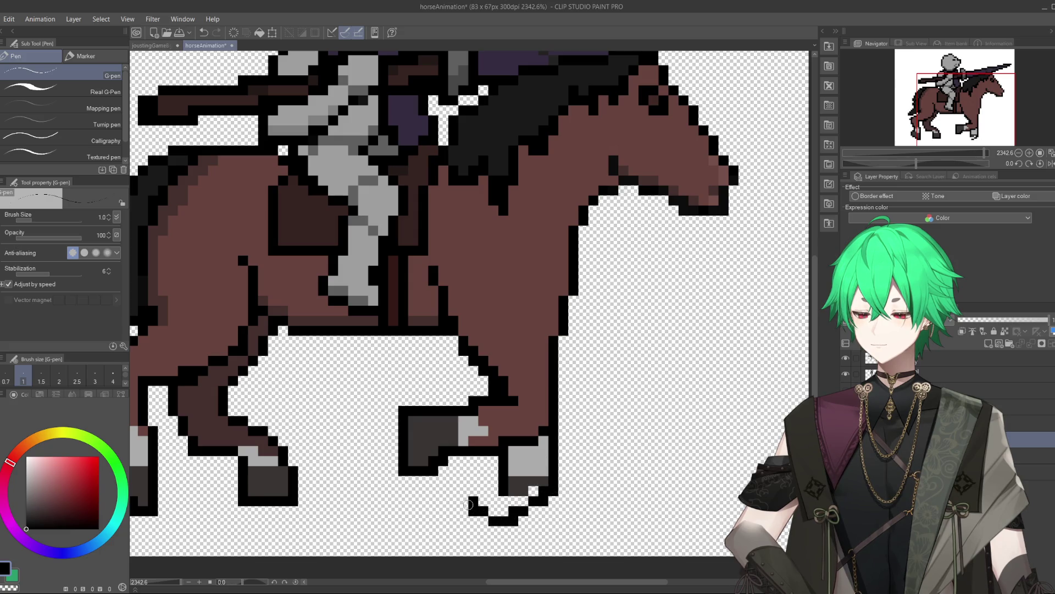
- Fill the hoof with dark grey and add a black outline pixel beside it
scroll(518, 470, down, 2)
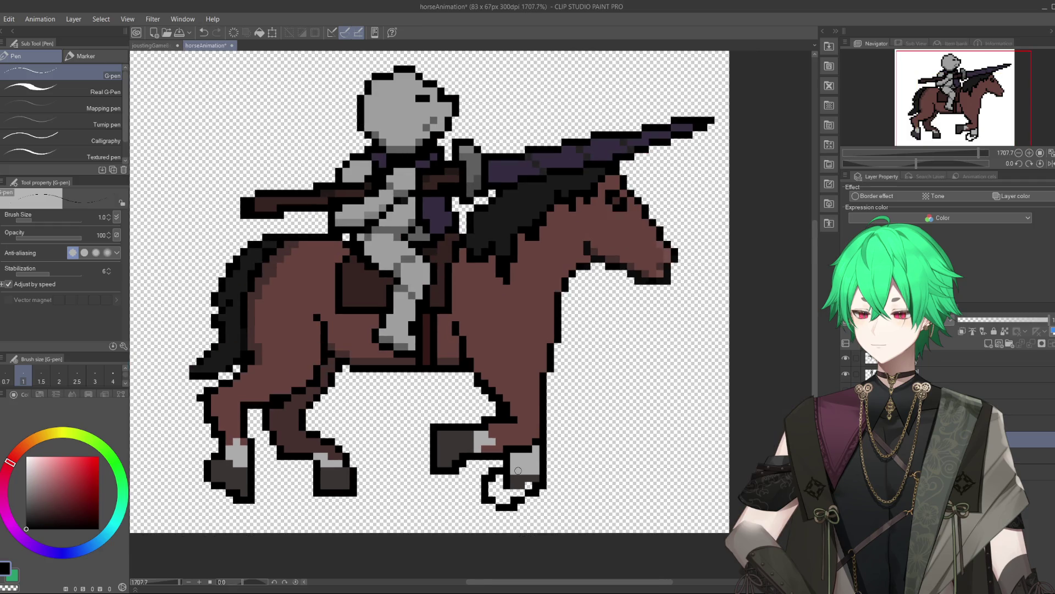
scroll(498, 512, up, 2)
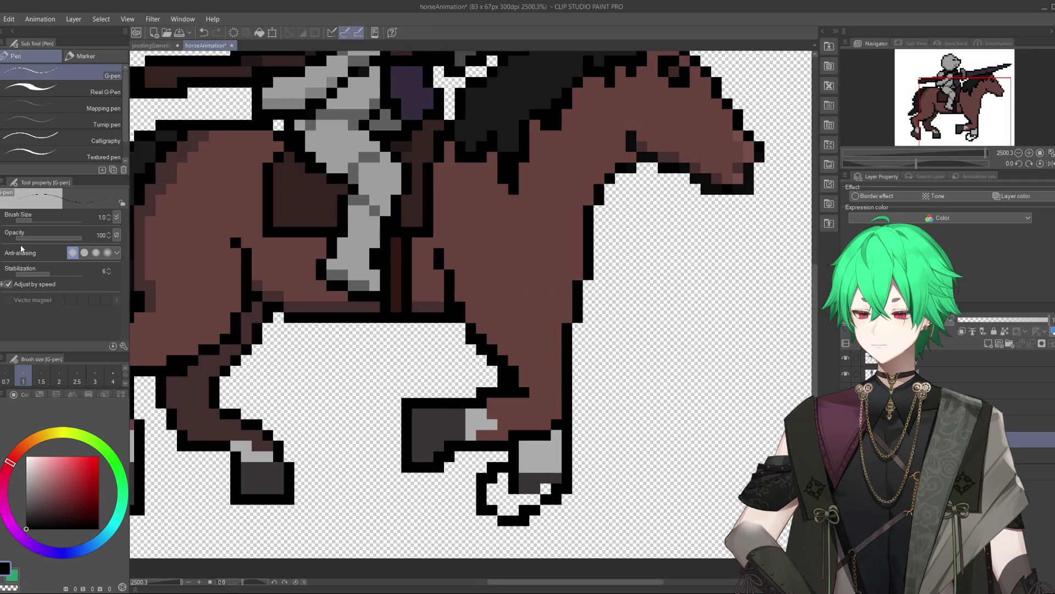
alt+click(452, 412)
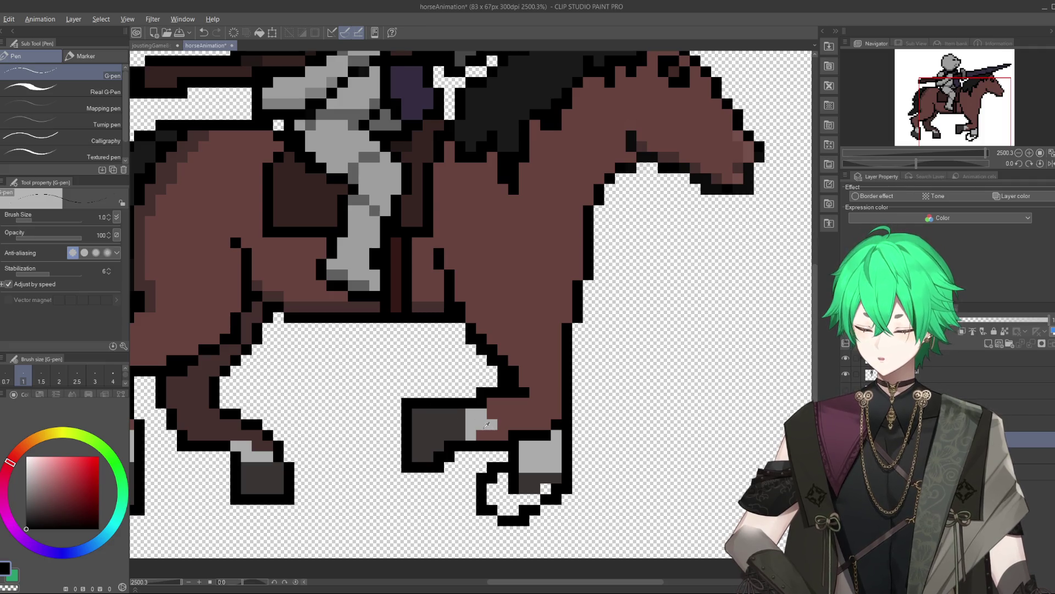
mouse_move(506, 509)
mouse_down()
mouse_move(504, 479)
mouse_move(525, 505)
mouse_up()
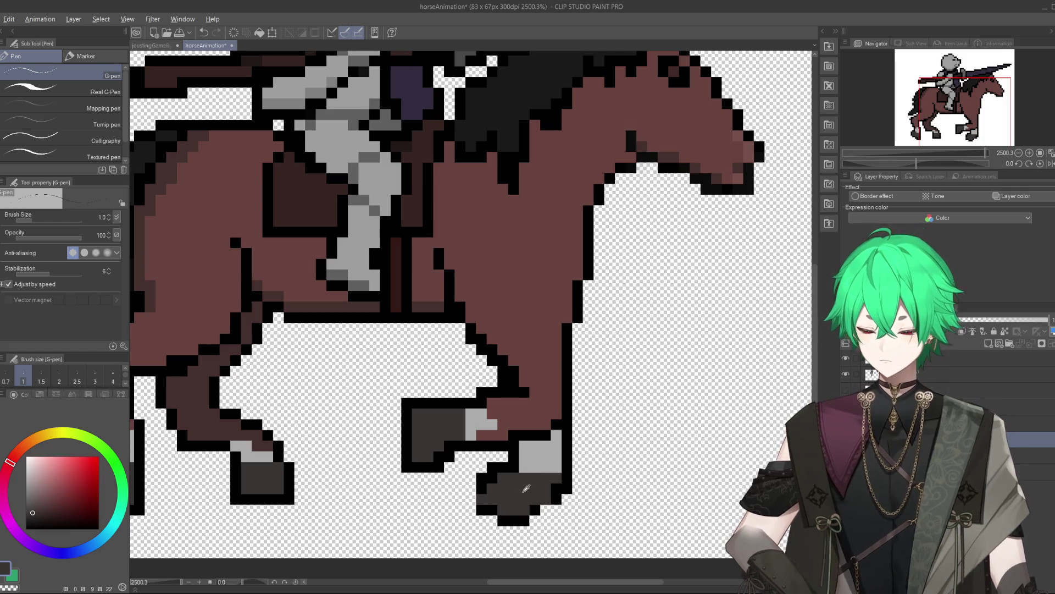
alt+click(476, 497)
click(470, 500)
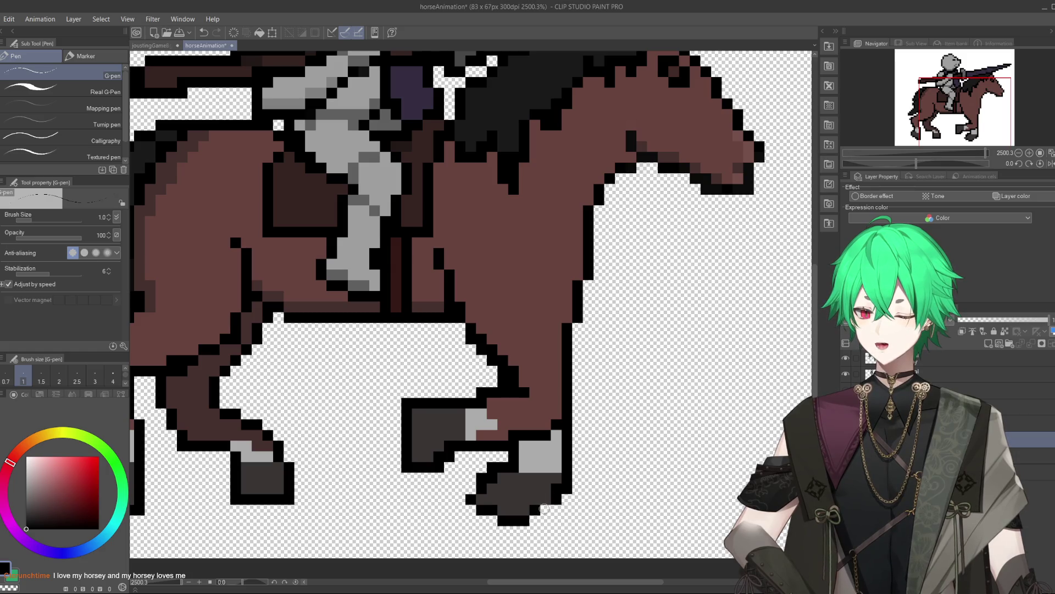
- Eyedrop black from the front hoof outline and add pixels along its lower-left edge
scroll(549, 434, down, 5)
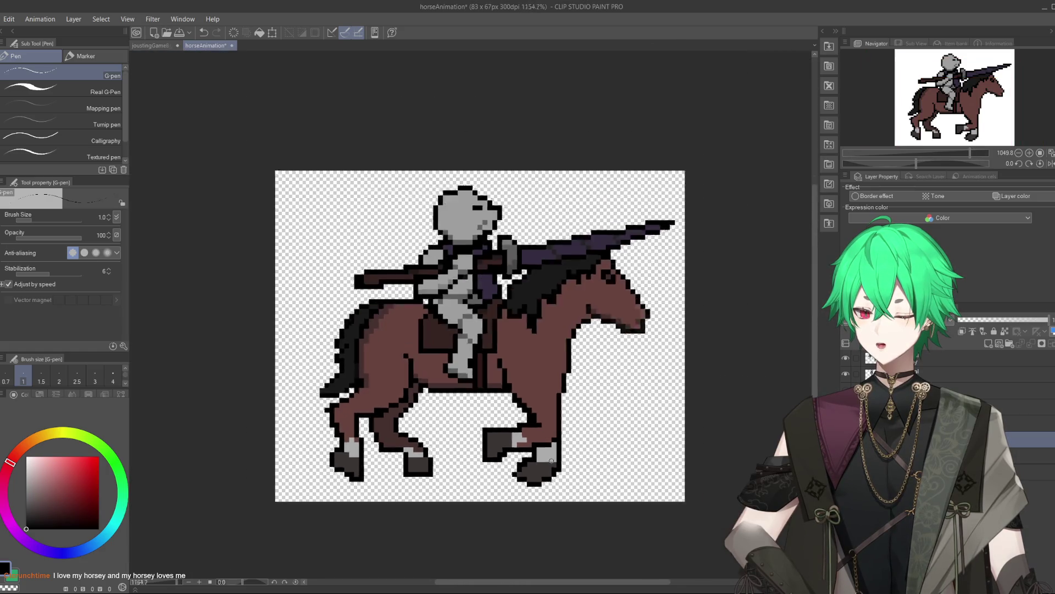
scroll(570, 363, up, 4)
alt+click(554, 402)
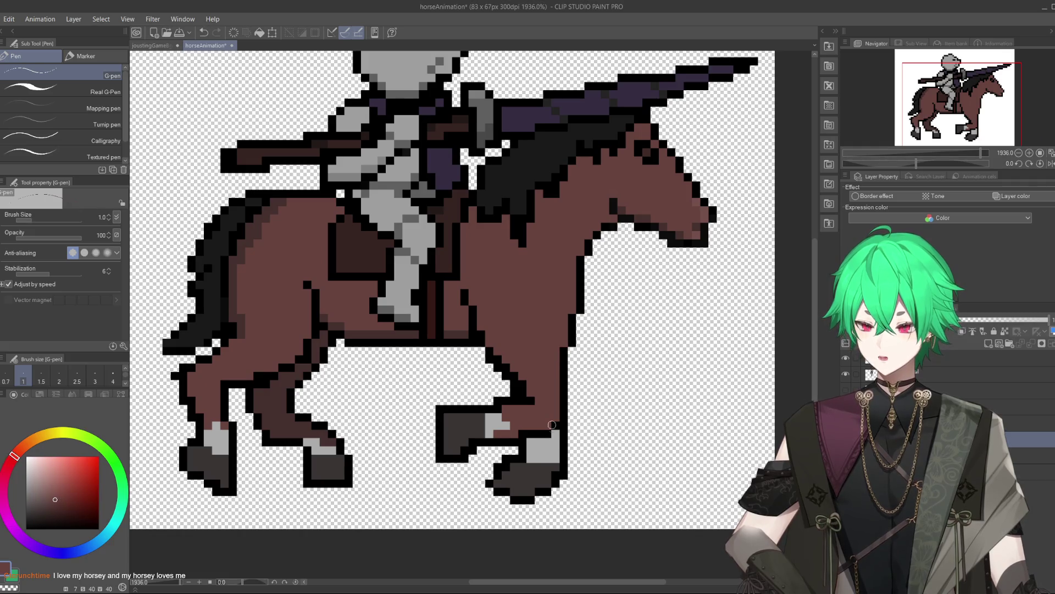
scroll(546, 443, down, 3)
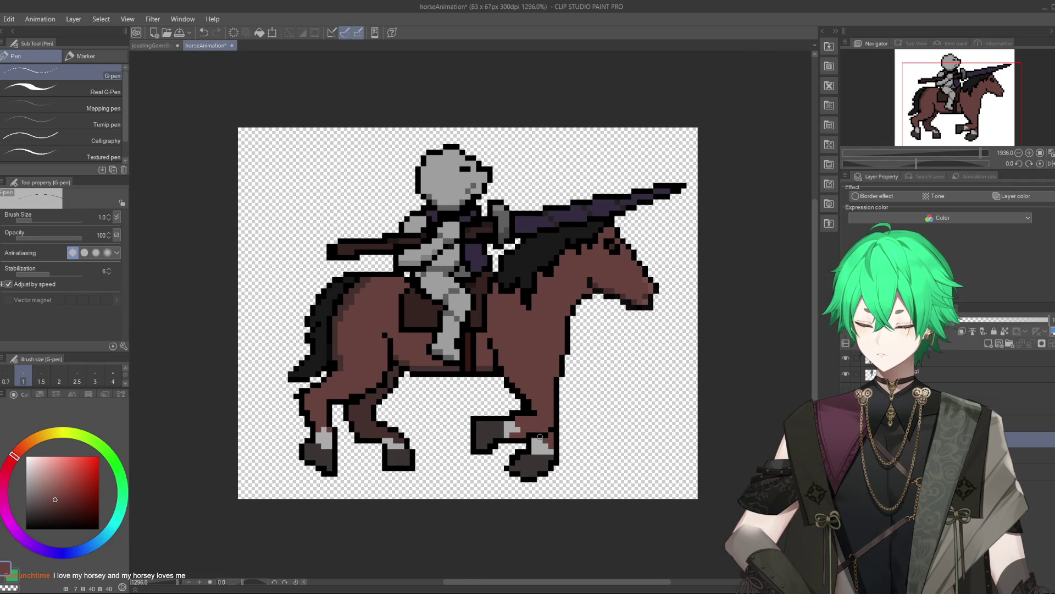
scroll(537, 395, down, 1)
scroll(537, 396, down, 2)
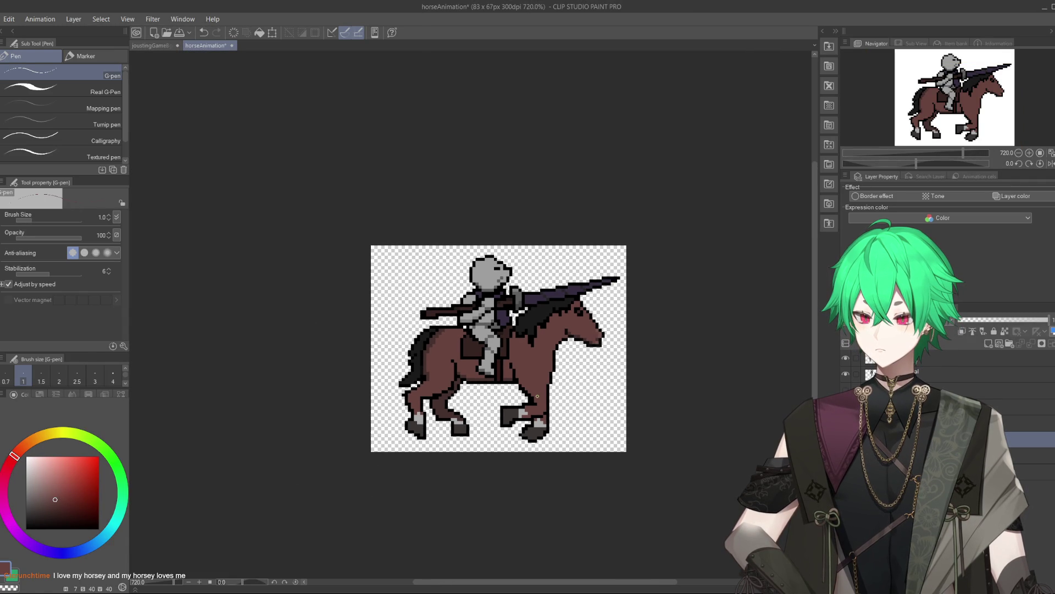
scroll(547, 430, up, 3)
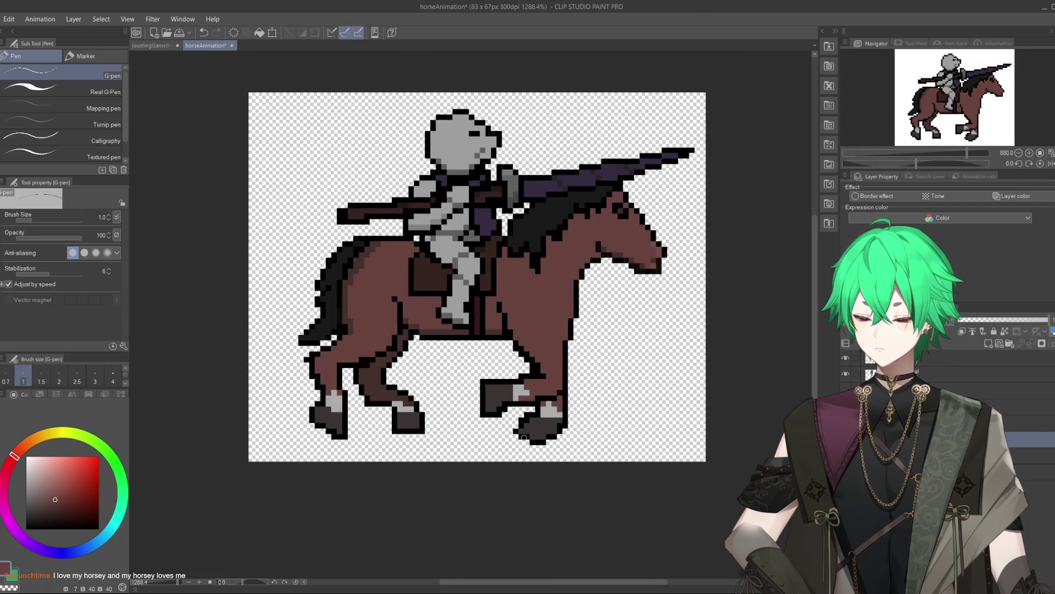
scroll(547, 429, up, 3)
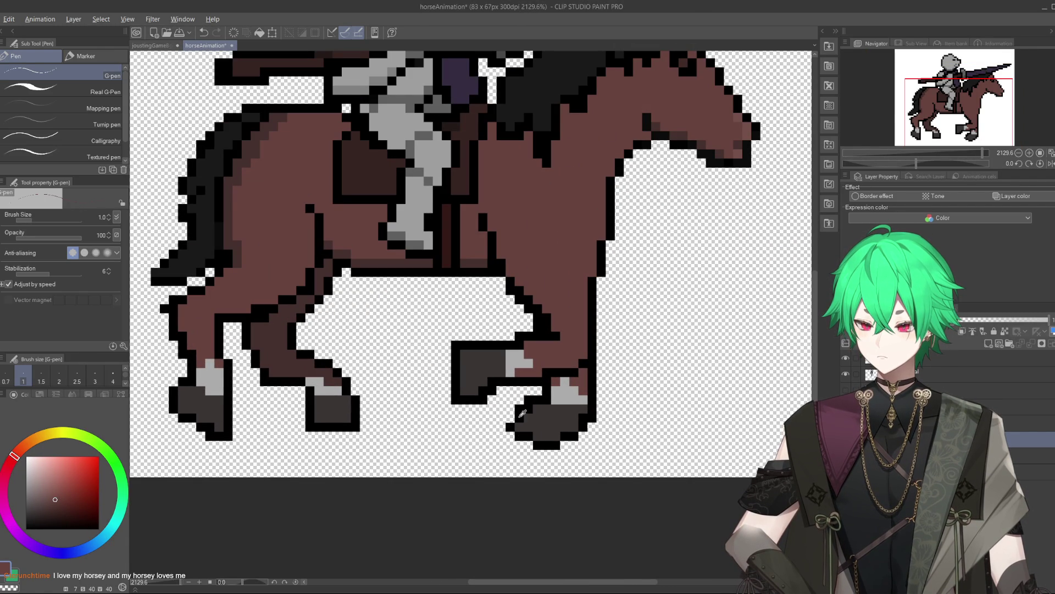
alt+click(544, 445)
drag(521, 415, 521, 445)
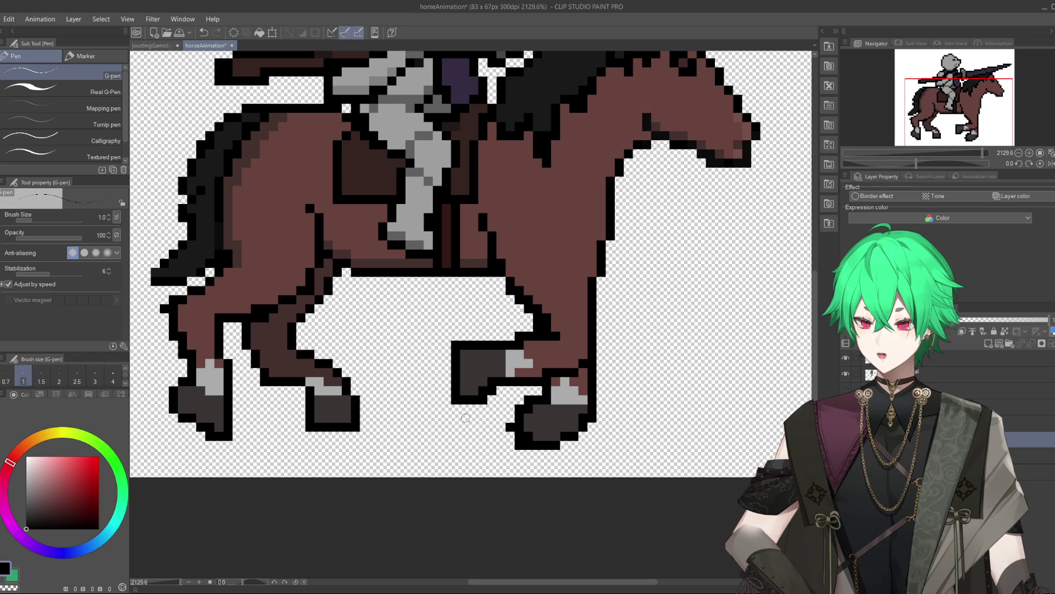
- Sample the hoof's dark grey and zoom out to check the reshaped hoof
key(e)
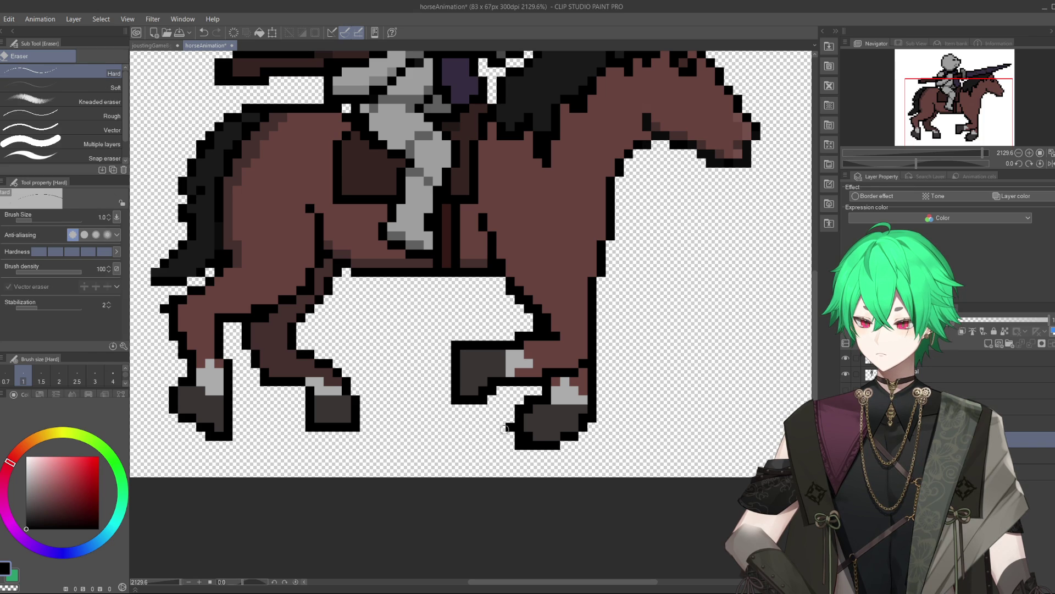
key(p)
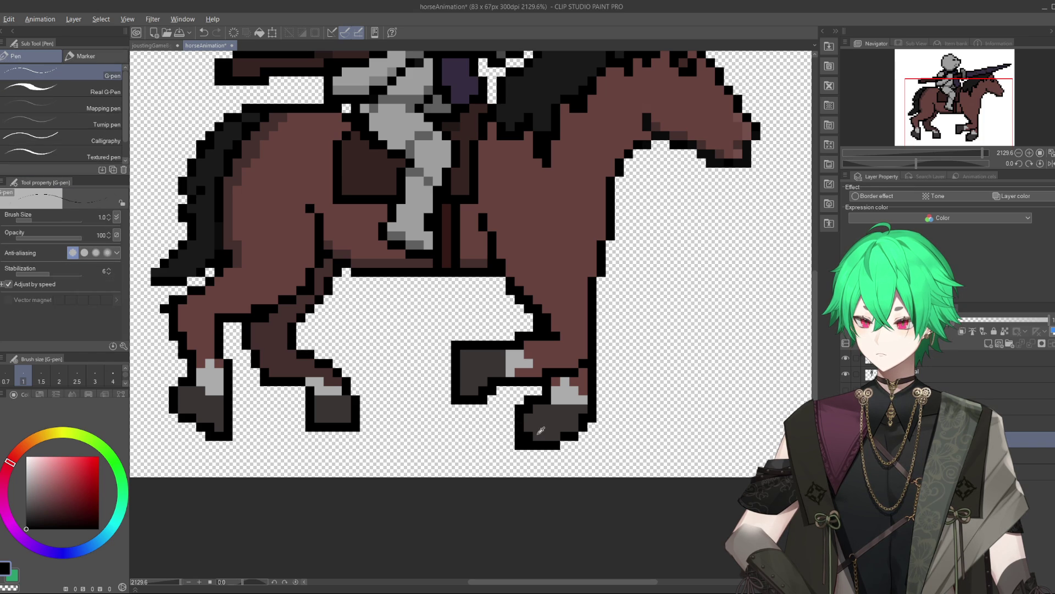
alt+click(539, 431)
scroll(536, 395, down, 5)
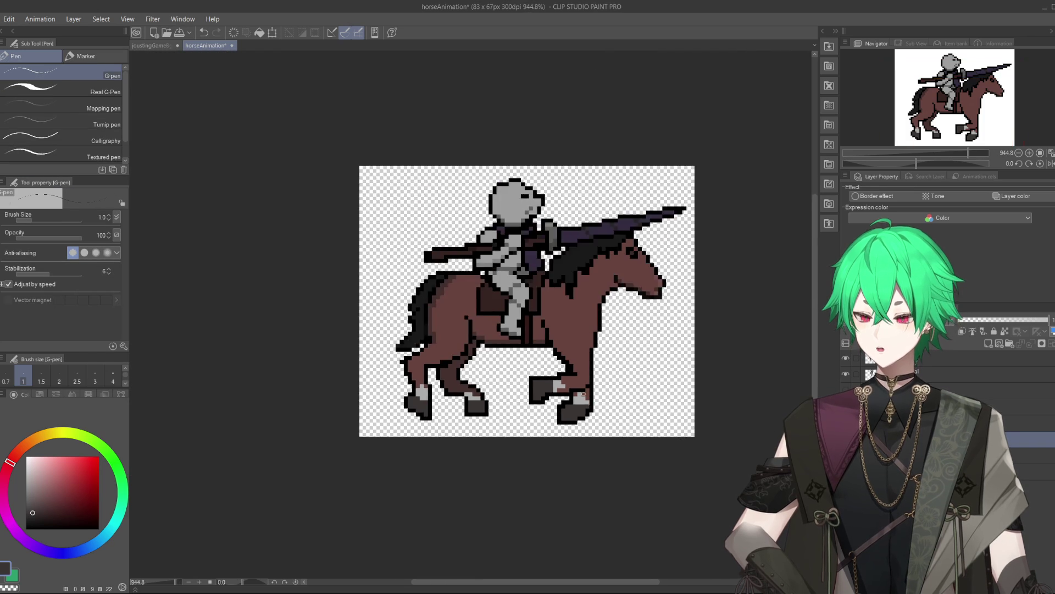
scroll(581, 402, up, 4)
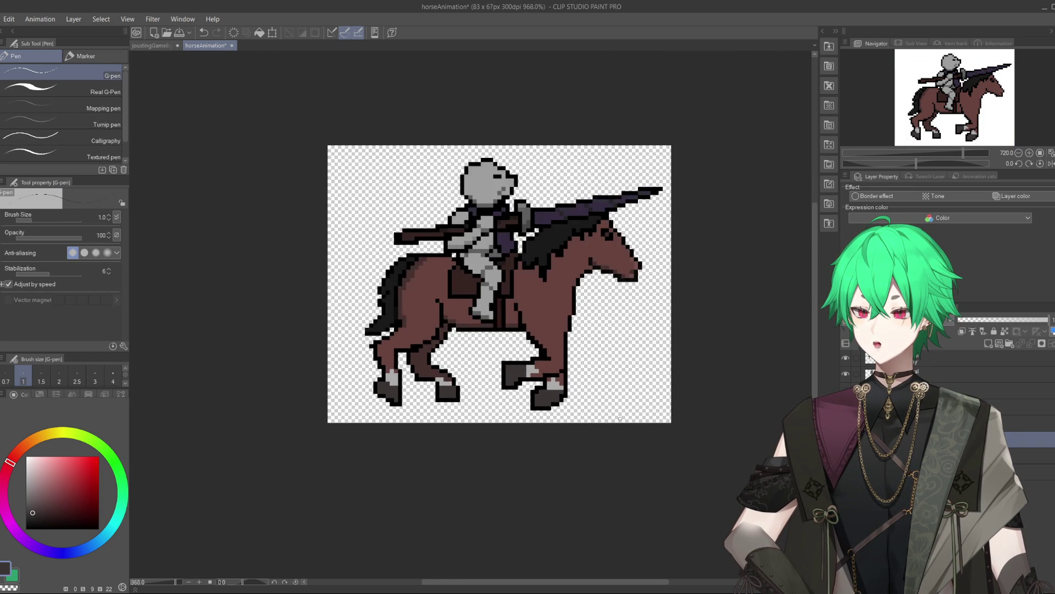
key(e)
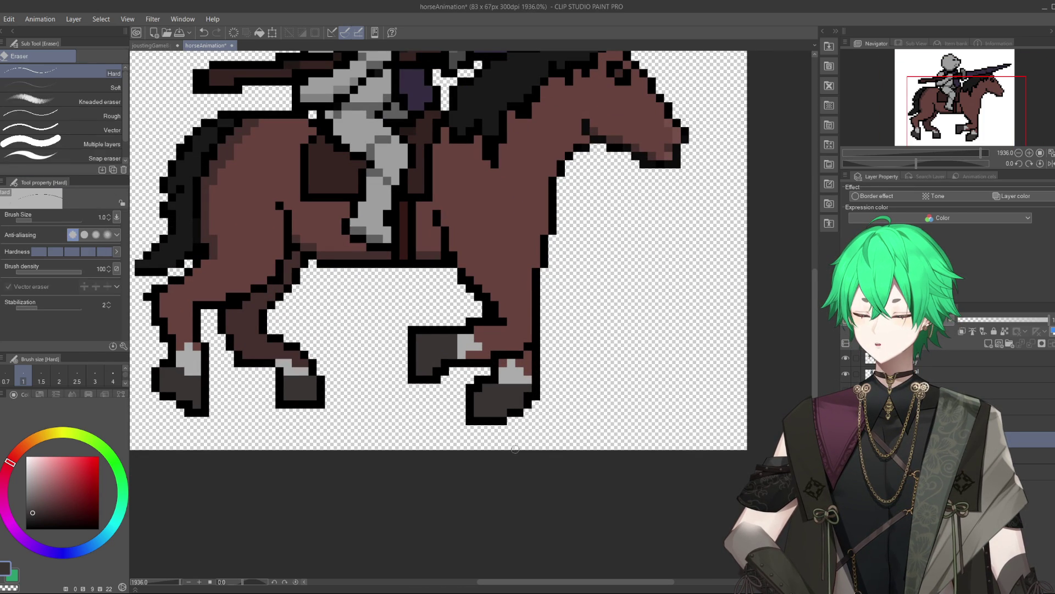
click(504, 421)
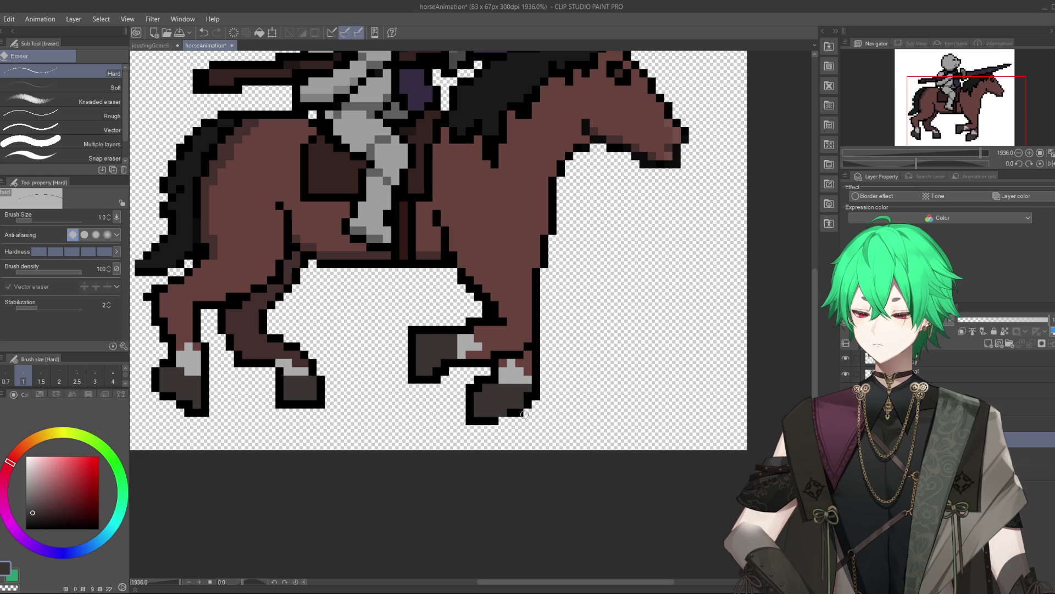
key(p)
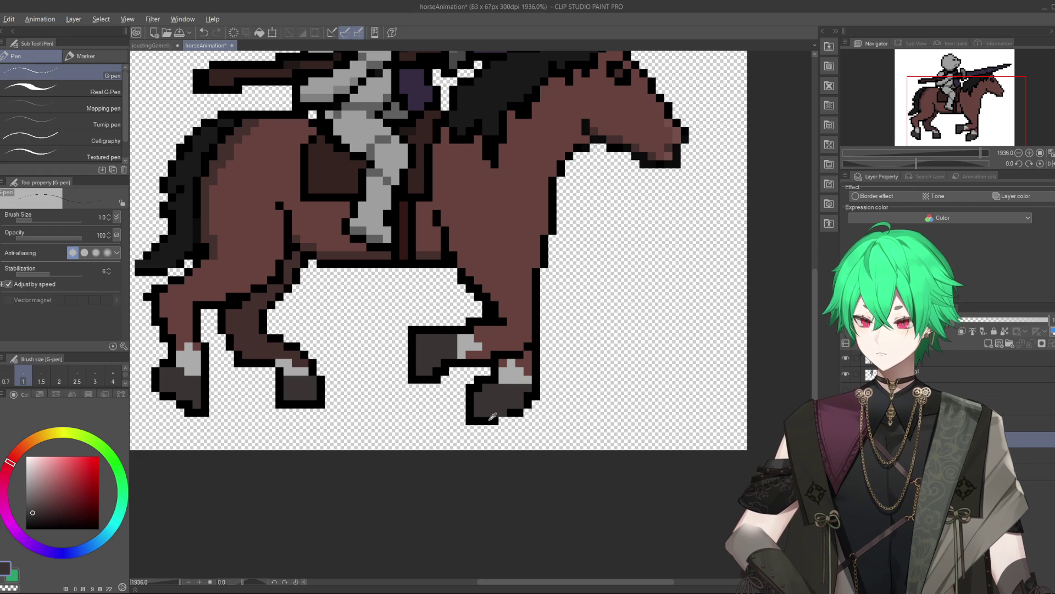
alt+click(505, 413)
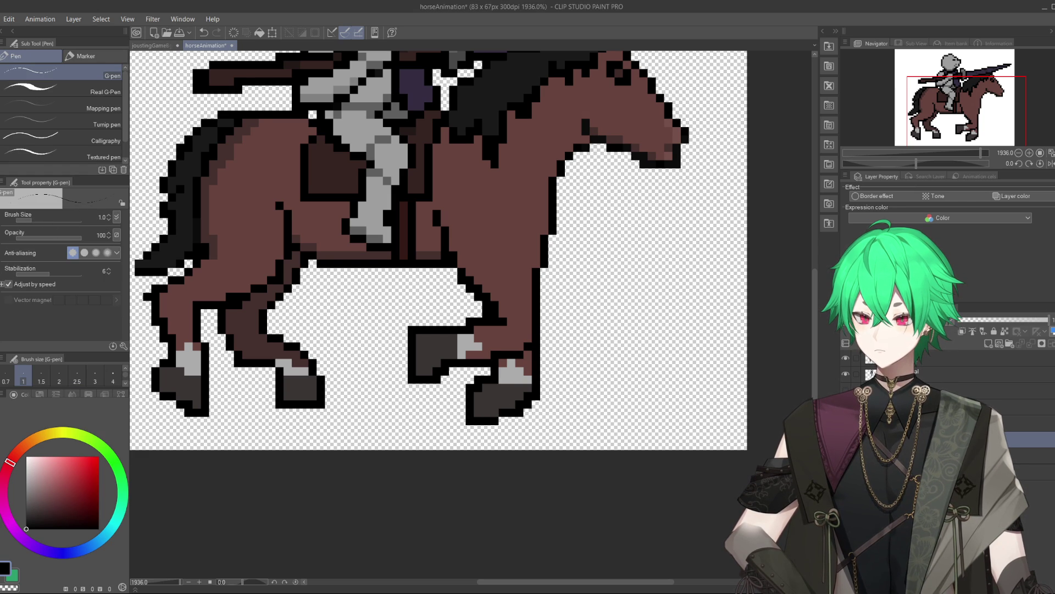
key(e)
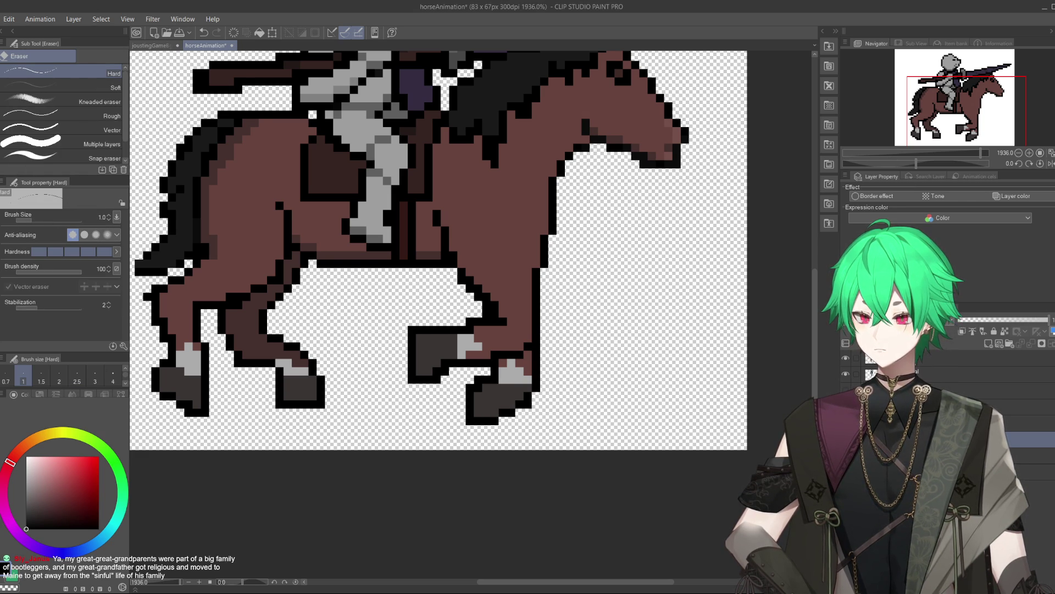
key(p)
alt+click(505, 387)
click(505, 387)
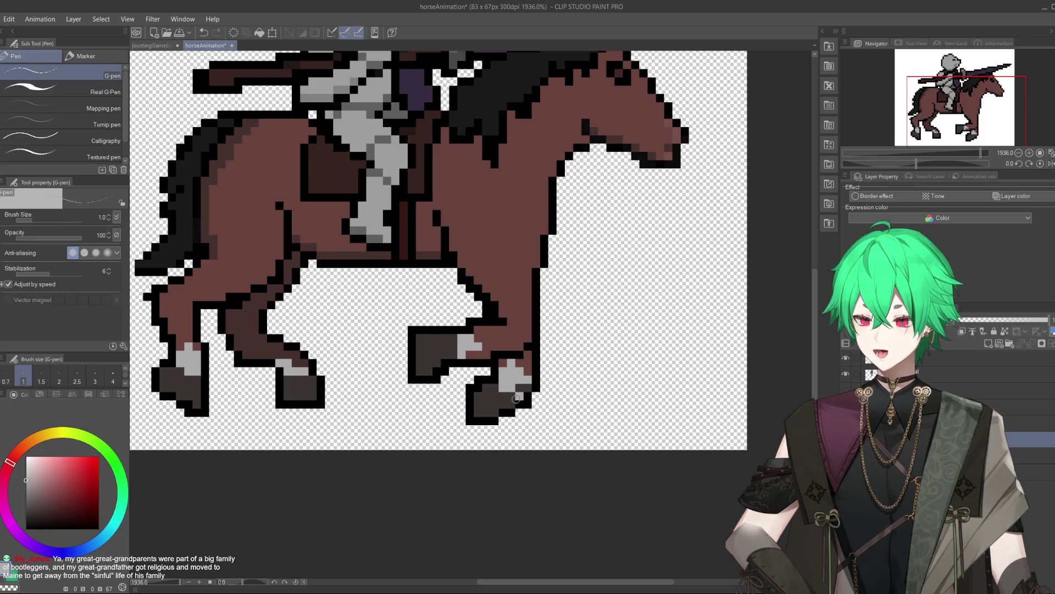
alt+click(530, 379)
mouse_move(514, 364)
mouse_down()
mouse_move(527, 375)
mouse_move(510, 367)
mouse_up()
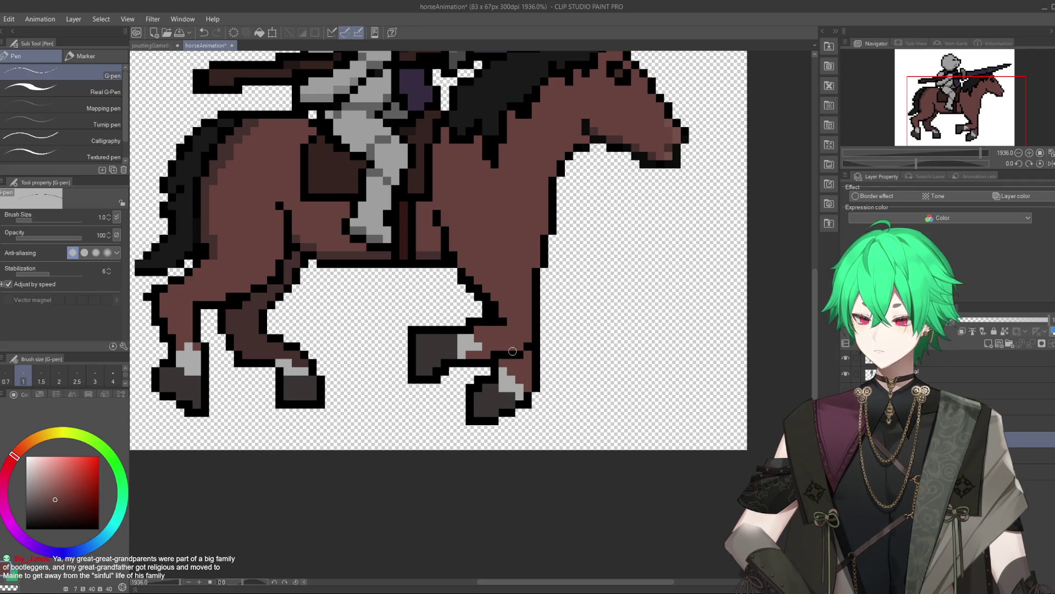
alt+click(518, 379)
scroll(495, 329, down, 4)
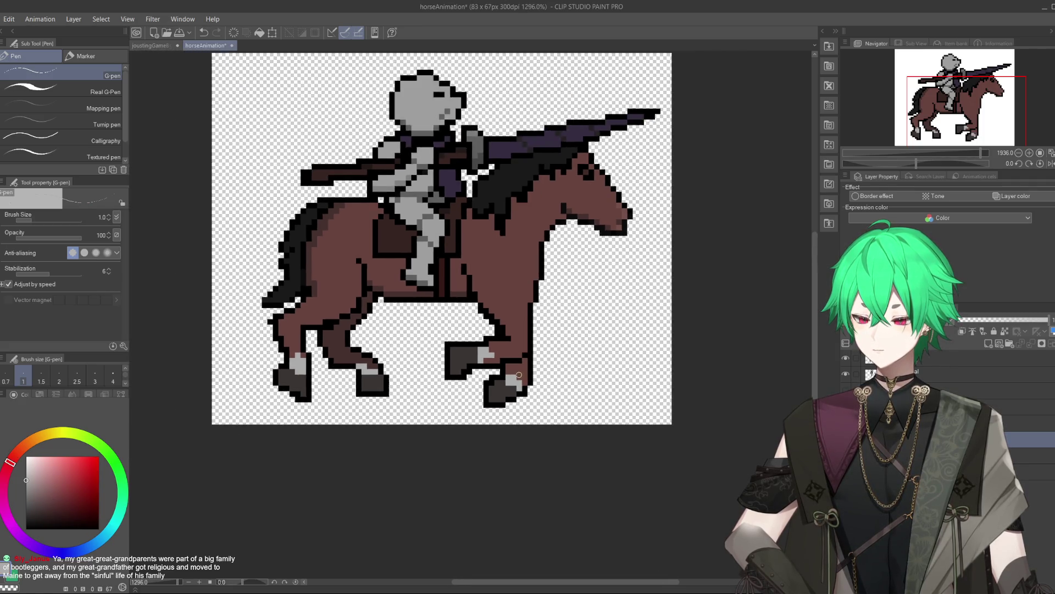
scroll(479, 306, up, 2)
scroll(477, 305, up, 1)
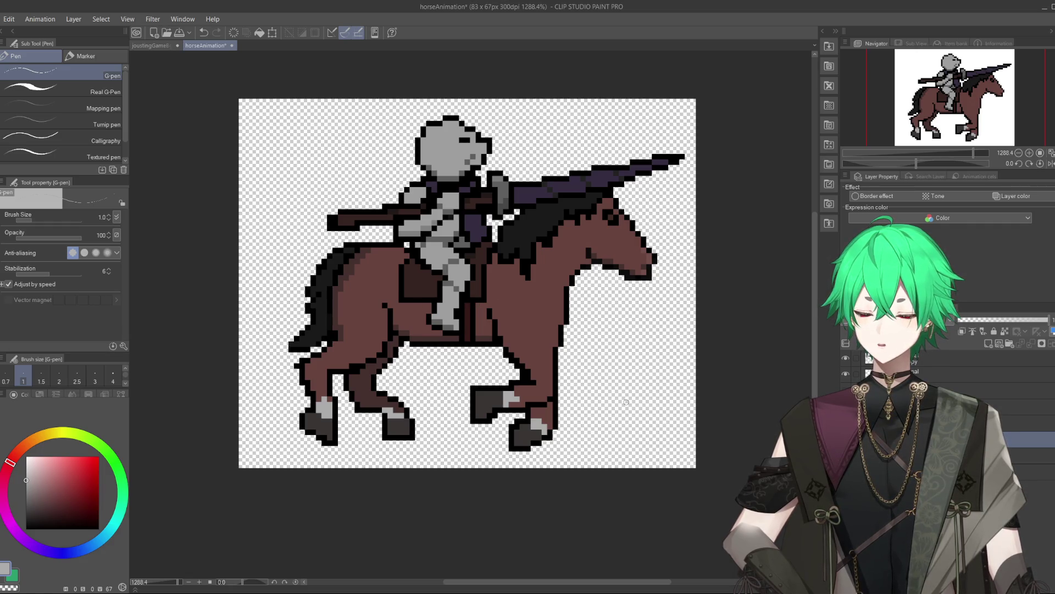
alt+click(557, 408)
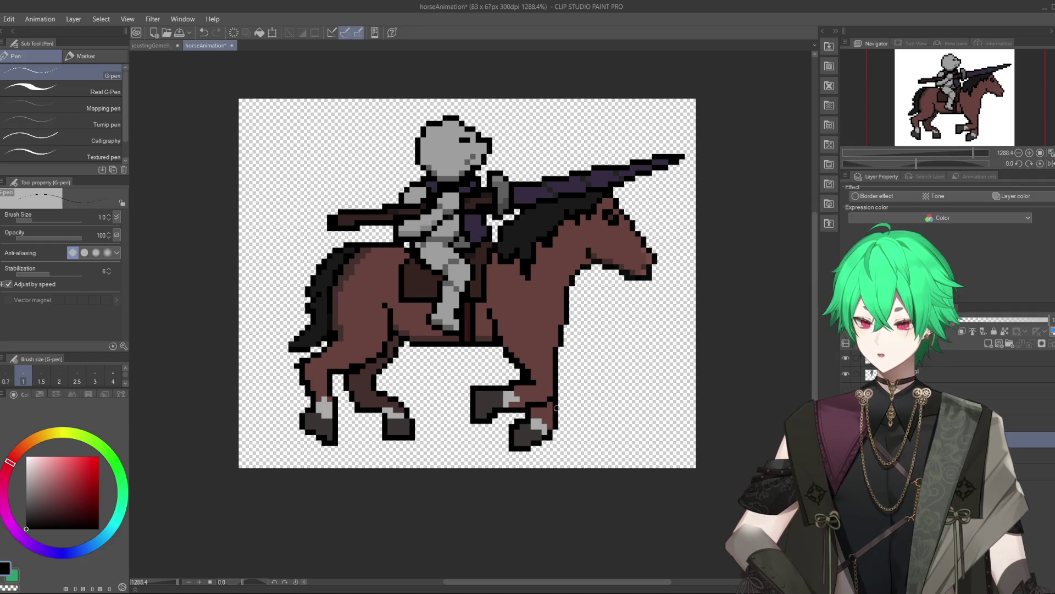
drag(561, 392, 561, 365)
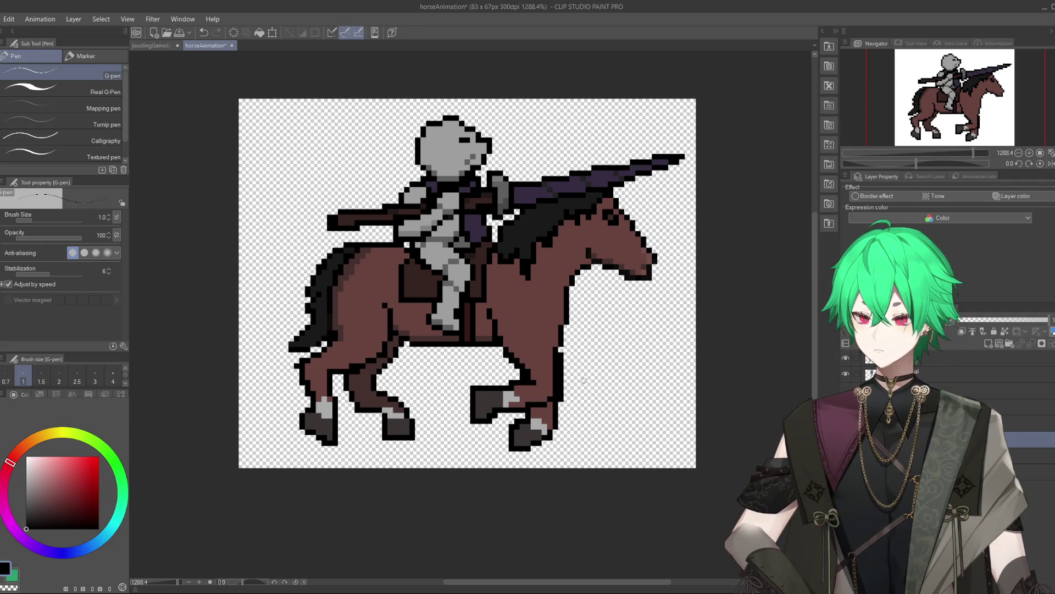
key(ctrl+z)
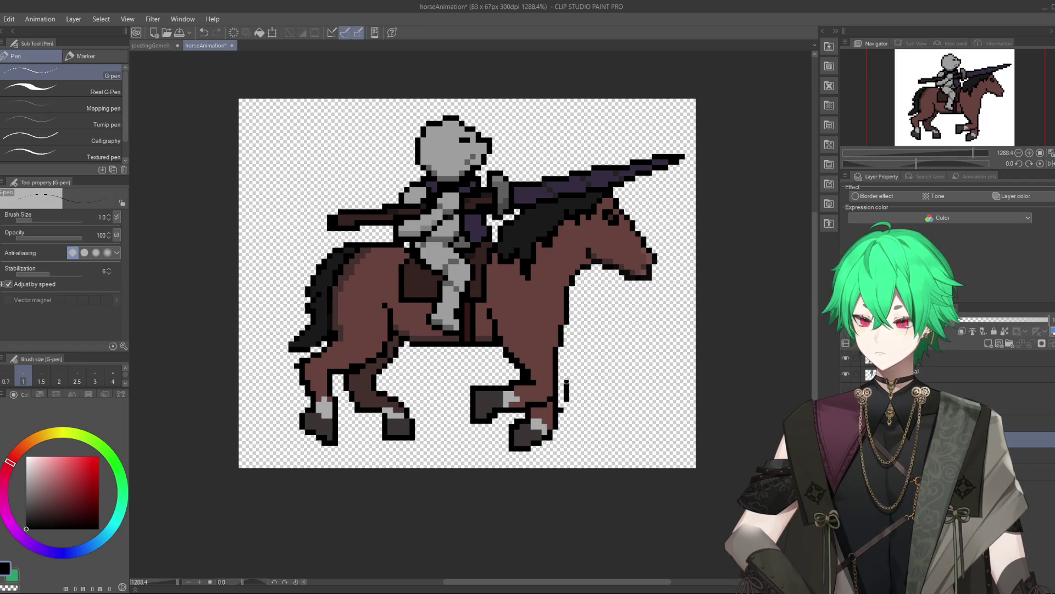
drag(566, 381, 563, 355)
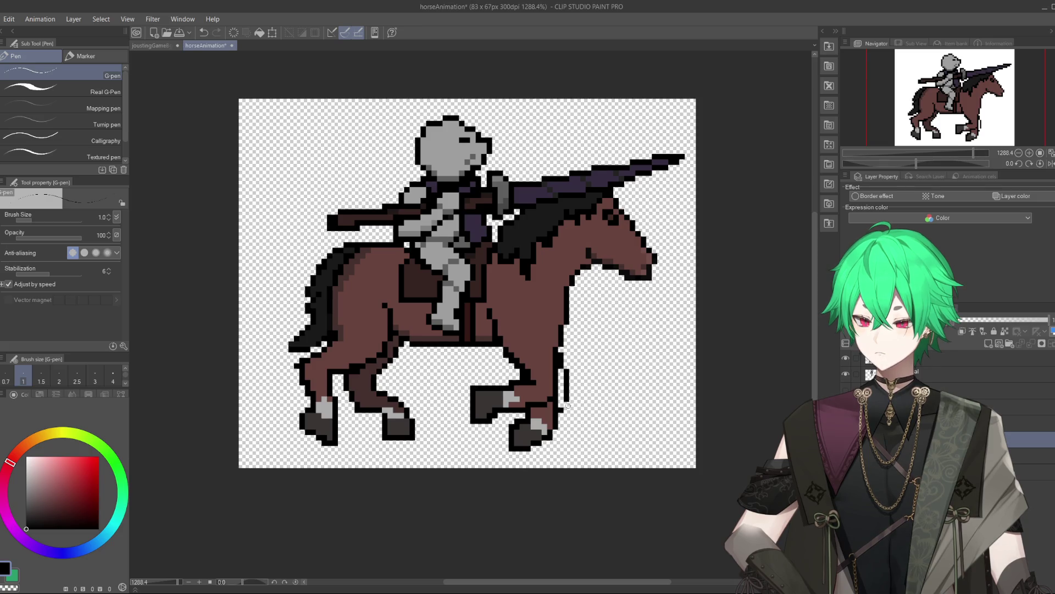
key(ctrl+z)
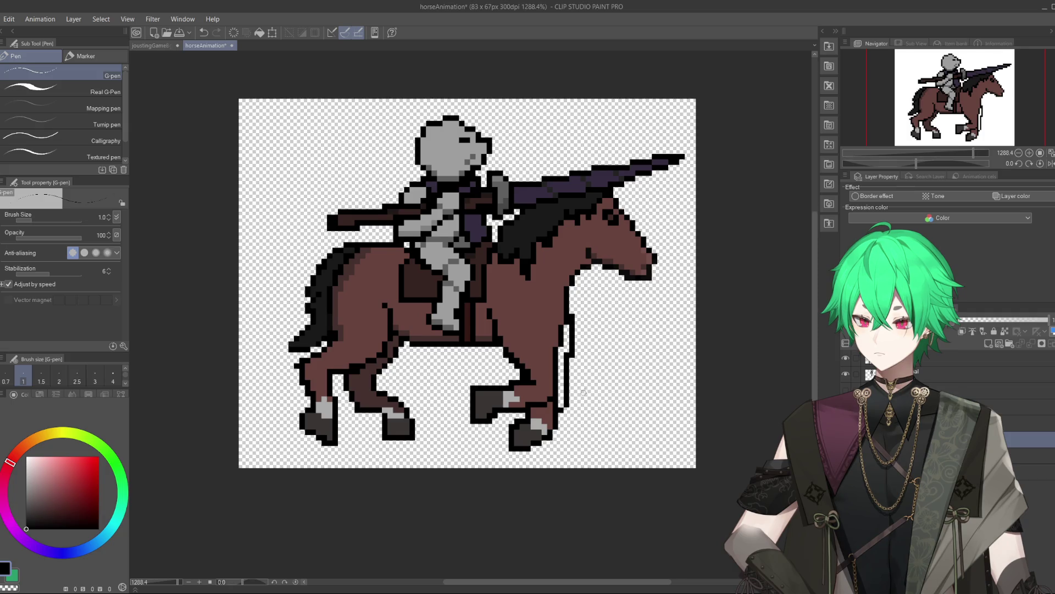
scroll(584, 391, down, 2)
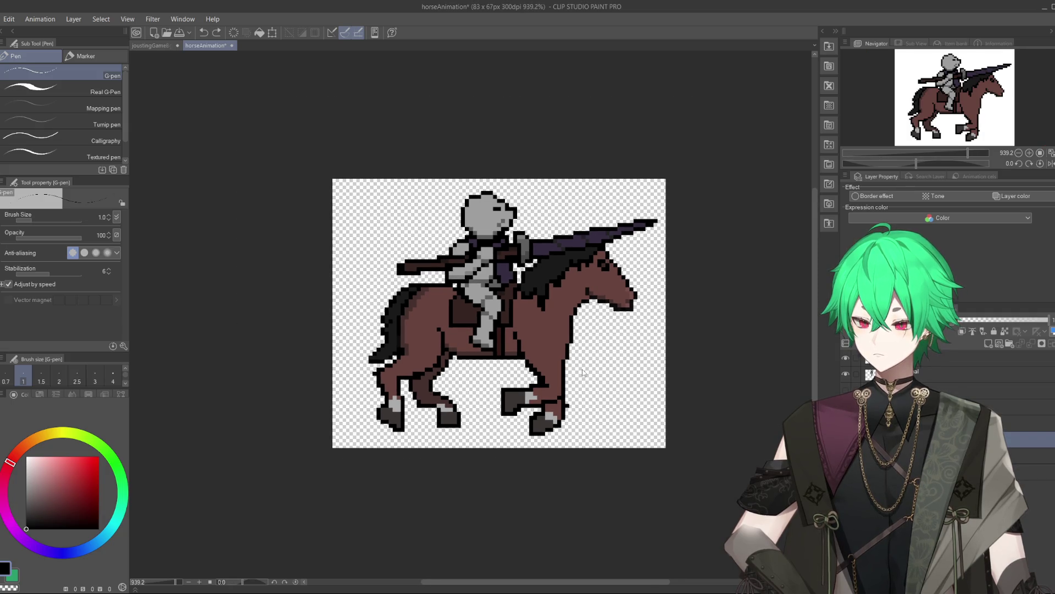
- Paint the old front-leg outline pixels brown and draw a new black outline up the leg edge
scroll(582, 369, up, 2)
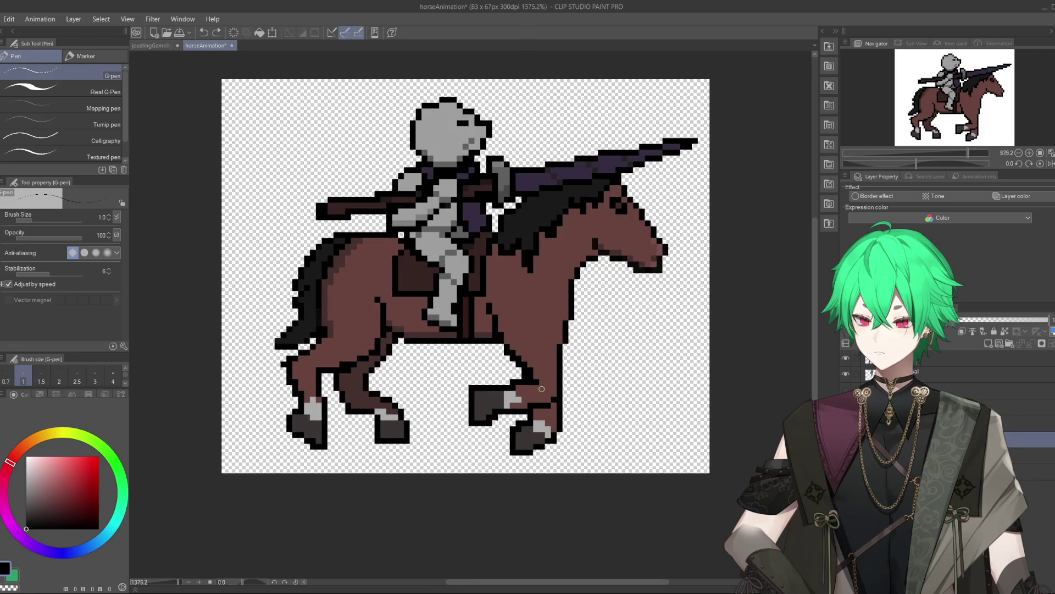
scroll(582, 369, up, 3)
alt+click(554, 428)
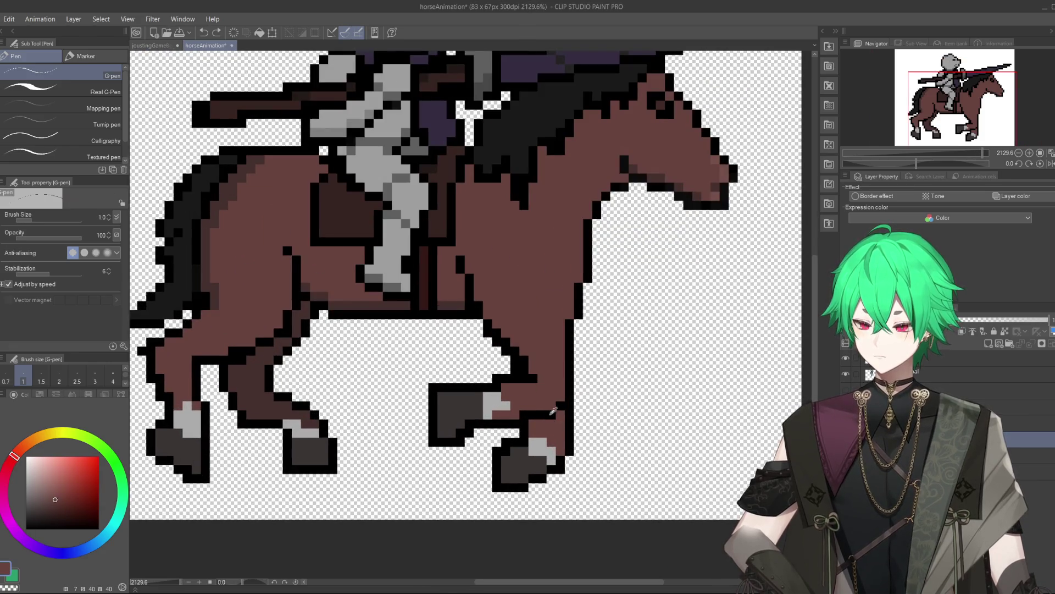
alt+click(526, 414)
drag(529, 409, 571, 329)
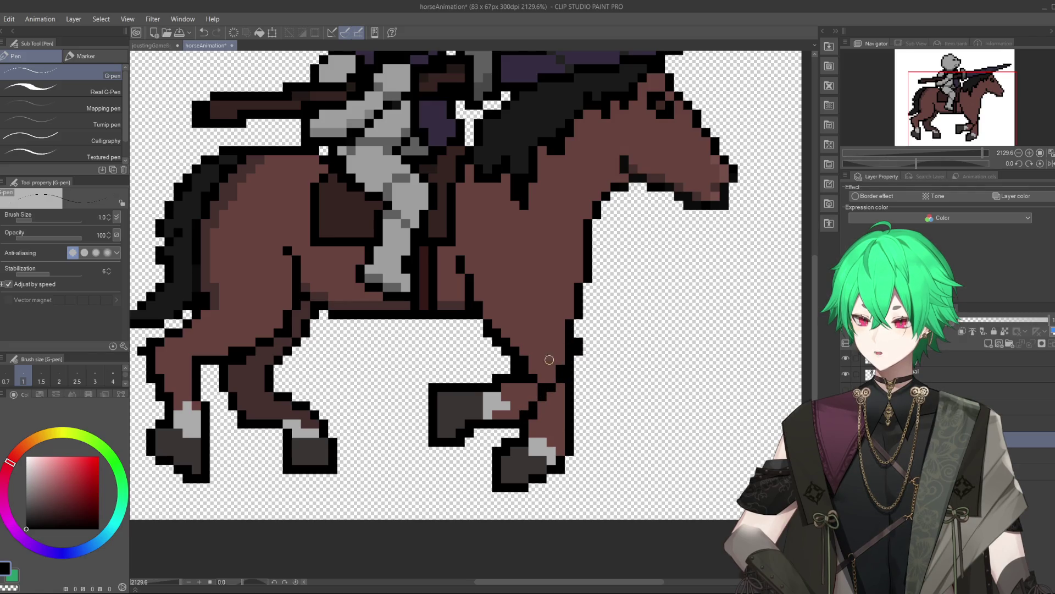
alt+click(536, 396)
mouse_move(531, 367)
mouse_down()
mouse_move(510, 381)
mouse_move(515, 354)
mouse_up()
alt+click(499, 382)
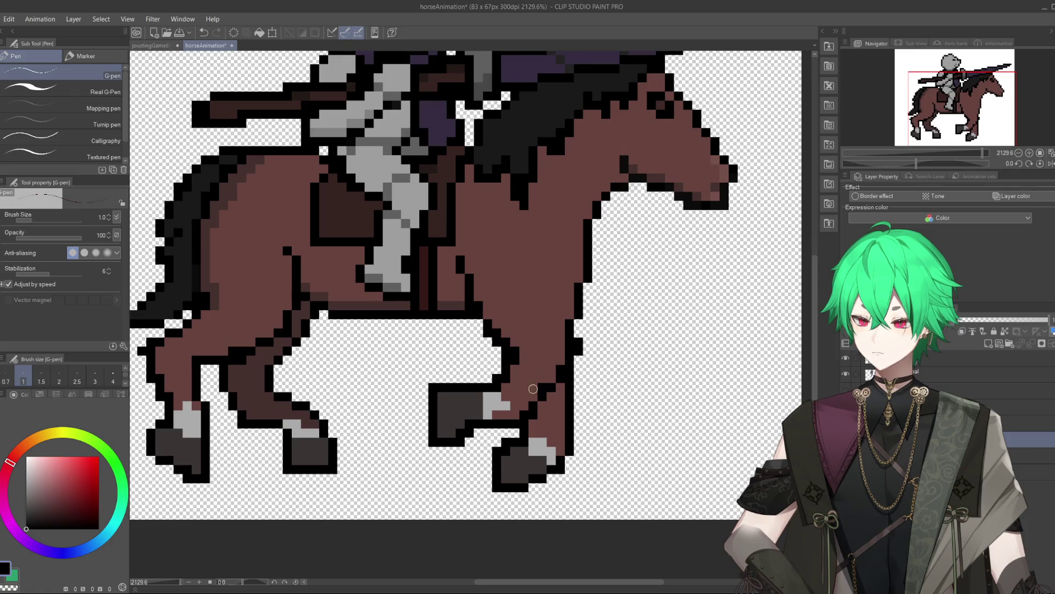
scroll(534, 388, down, 3)
scroll(550, 407, down, 2)
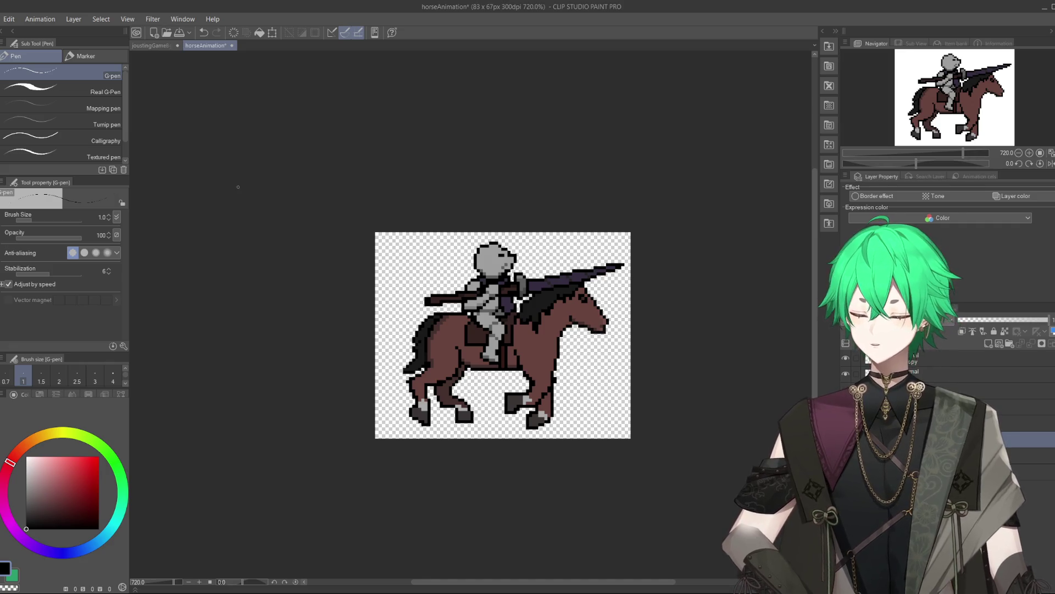
- Save the horseAnimation artwork and zoom in slightly on the sprite
scroll(540, 381, up, 1)
scroll(539, 381, up, 1)
scroll(633, 376, down, 1)
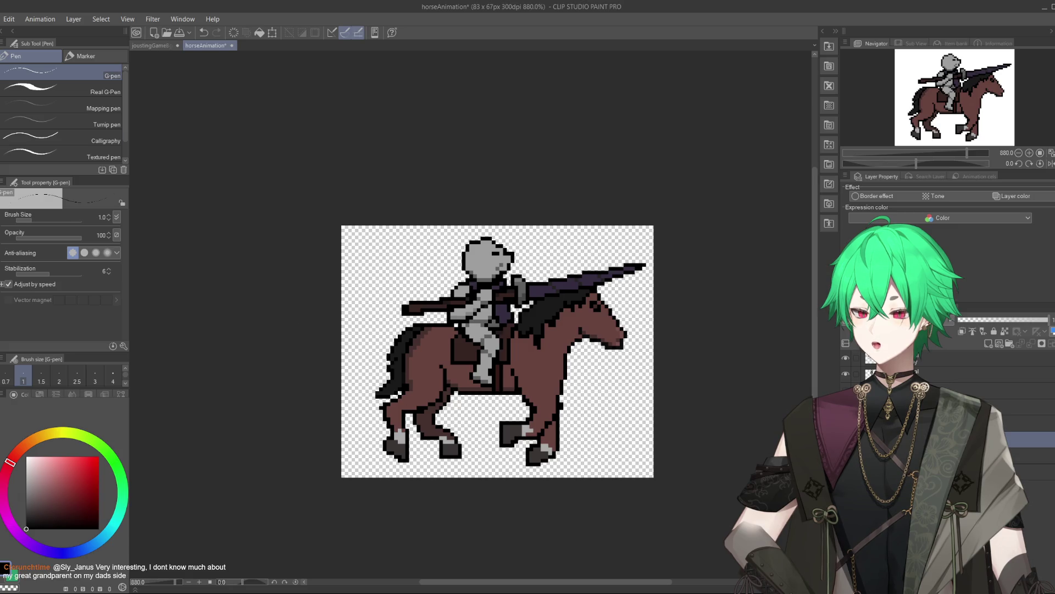
click(22, 89)
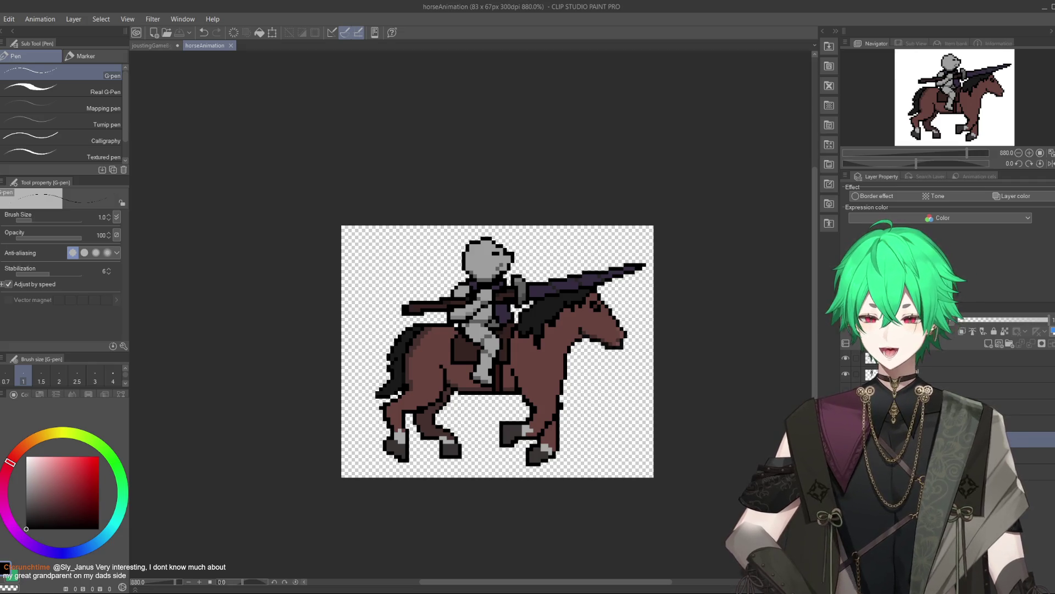
scroll(553, 328, up, 1)
scroll(553, 327, up, 1)
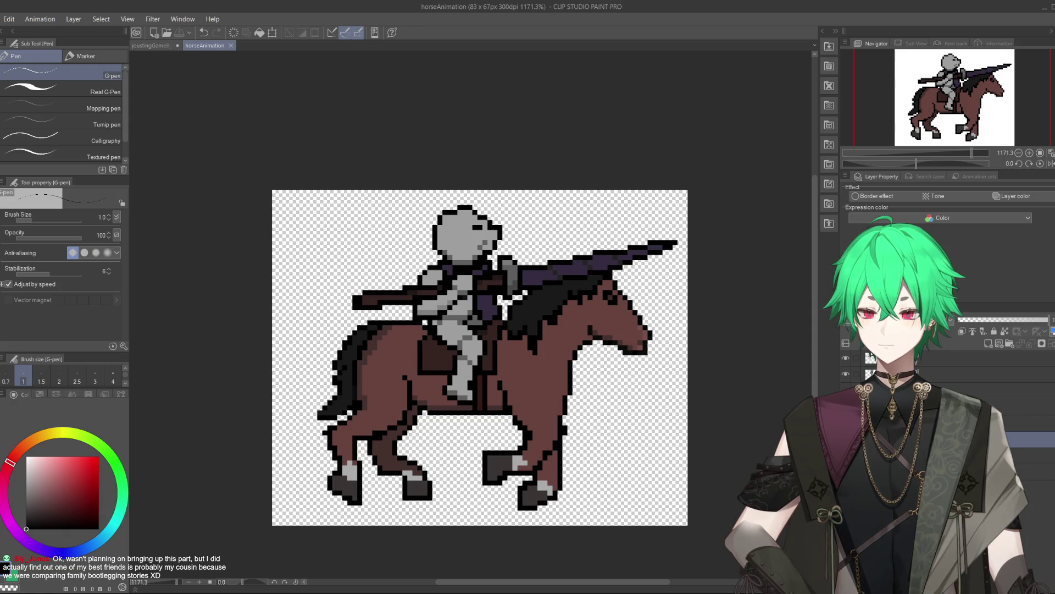
- Paint the horse's chest outline pixels with the body brown
key(ctrl+z)
key(ctrl+y)
scroll(614, 444, up, 3)
scroll(614, 445, up, 2)
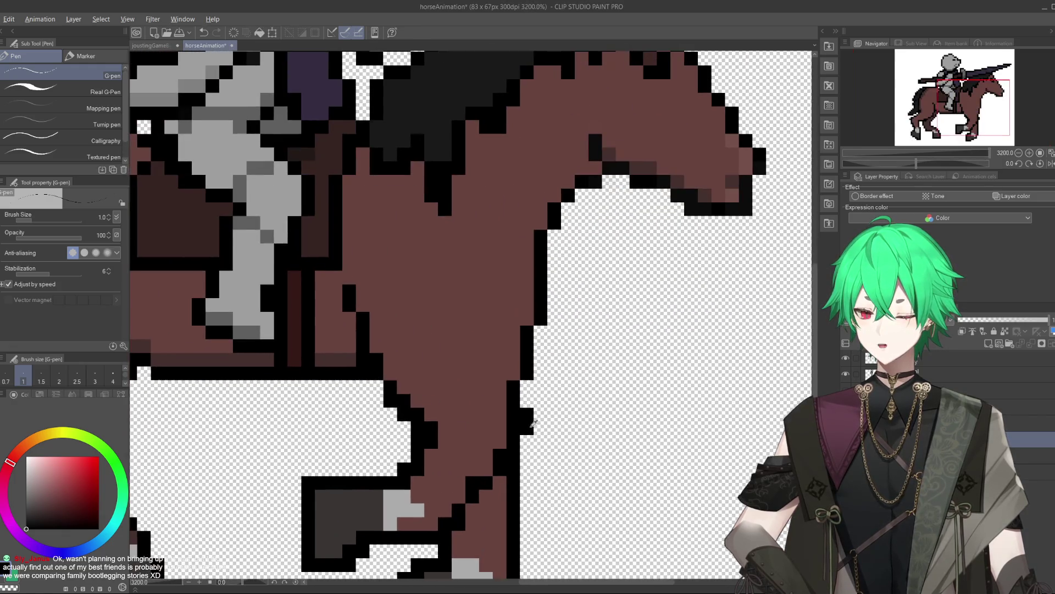
alt+click(508, 372)
drag(513, 386, 512, 418)
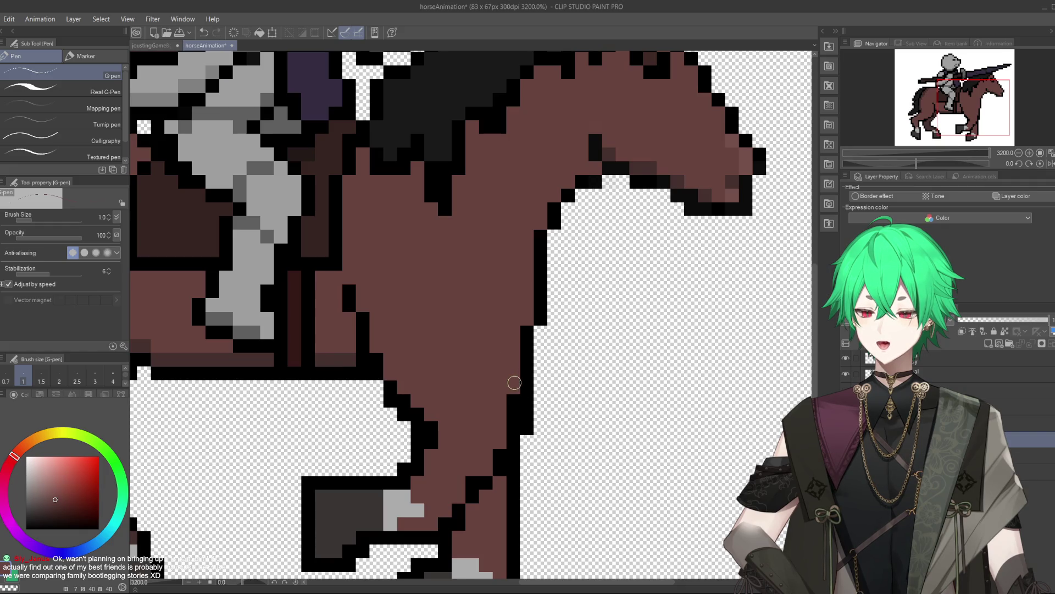
scroll(512, 381, down, 2)
scroll(680, 372, down, 2)
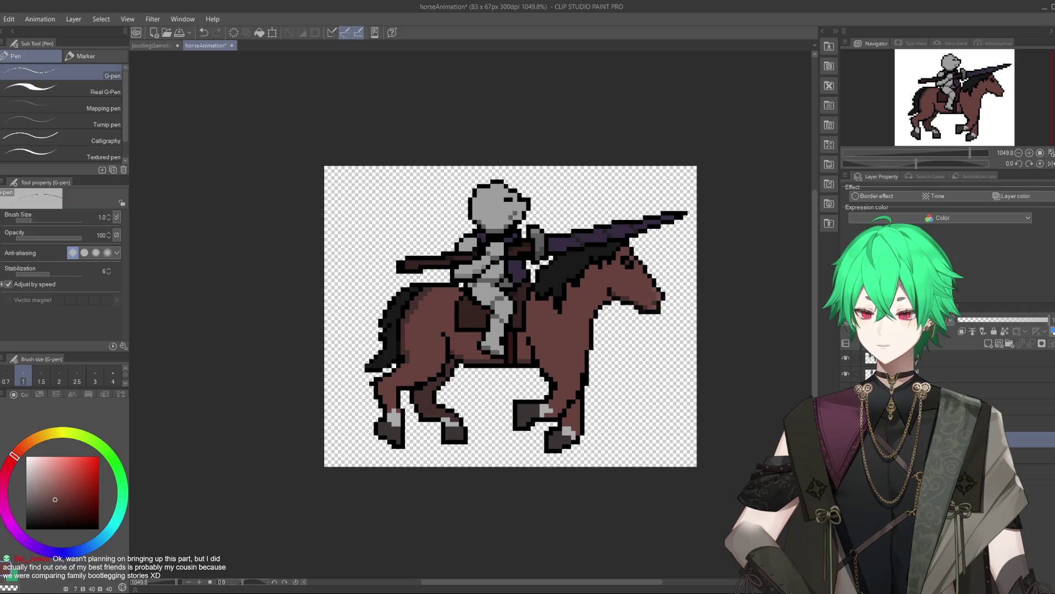
scroll(575, 446, up, 2)
scroll(574, 446, up, 1)
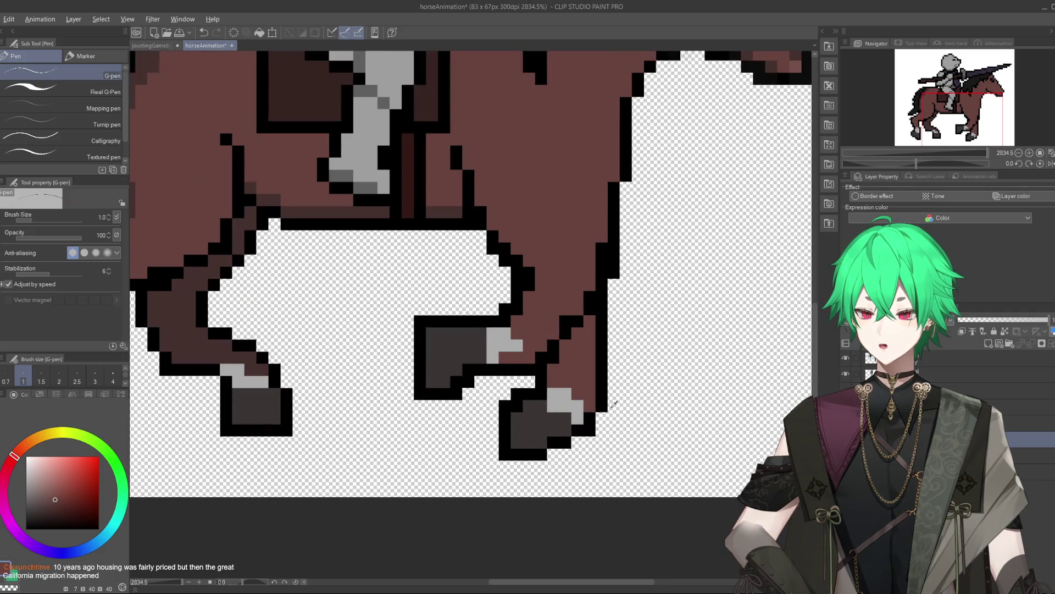
- Erase the old front-hoof outline and draw a diagonal black edge in its place
key(e)
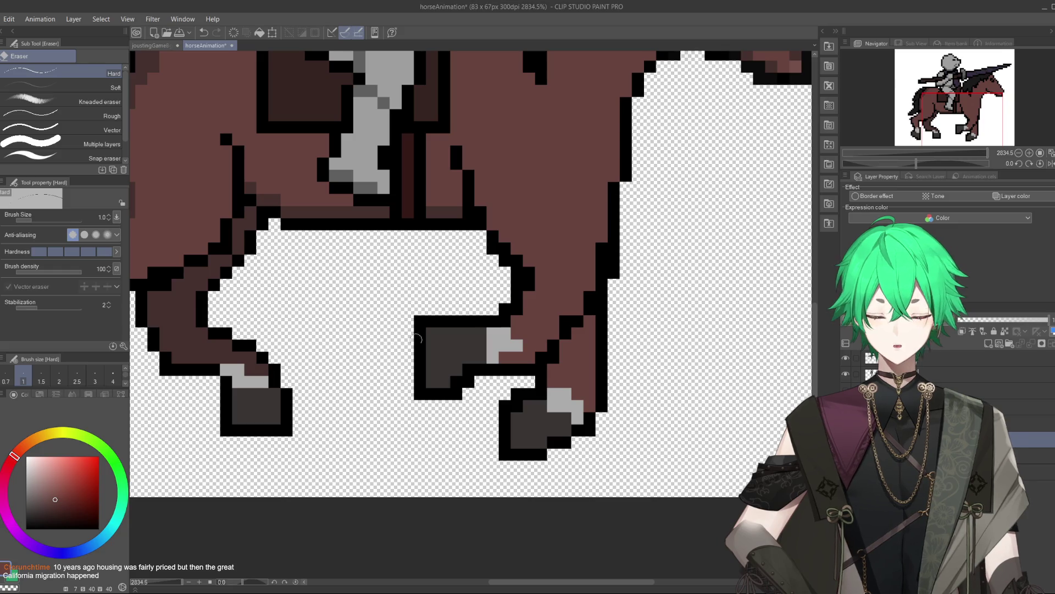
drag(564, 456, 602, 374)
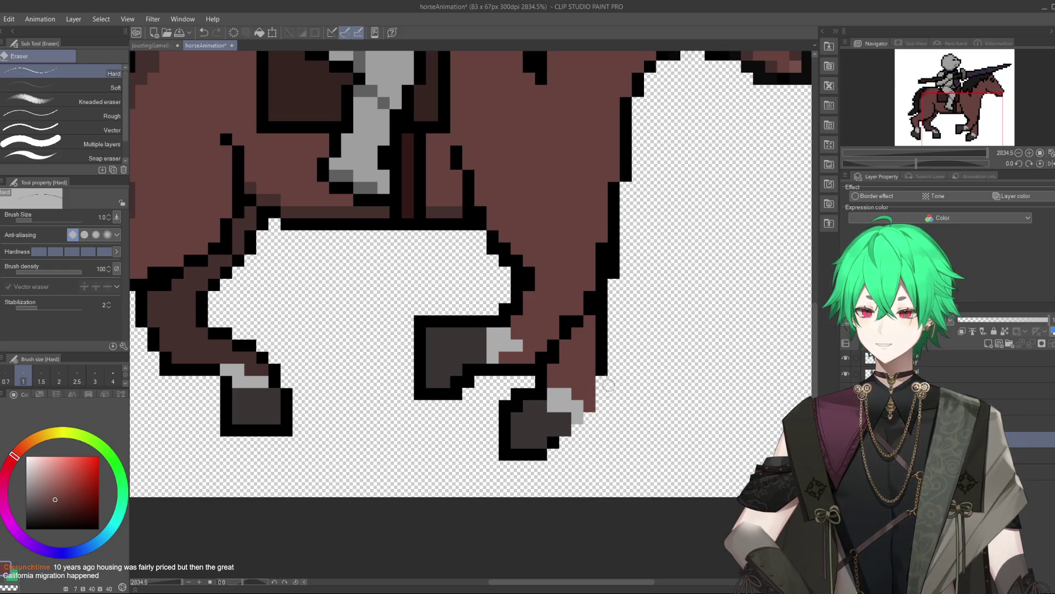
key(p)
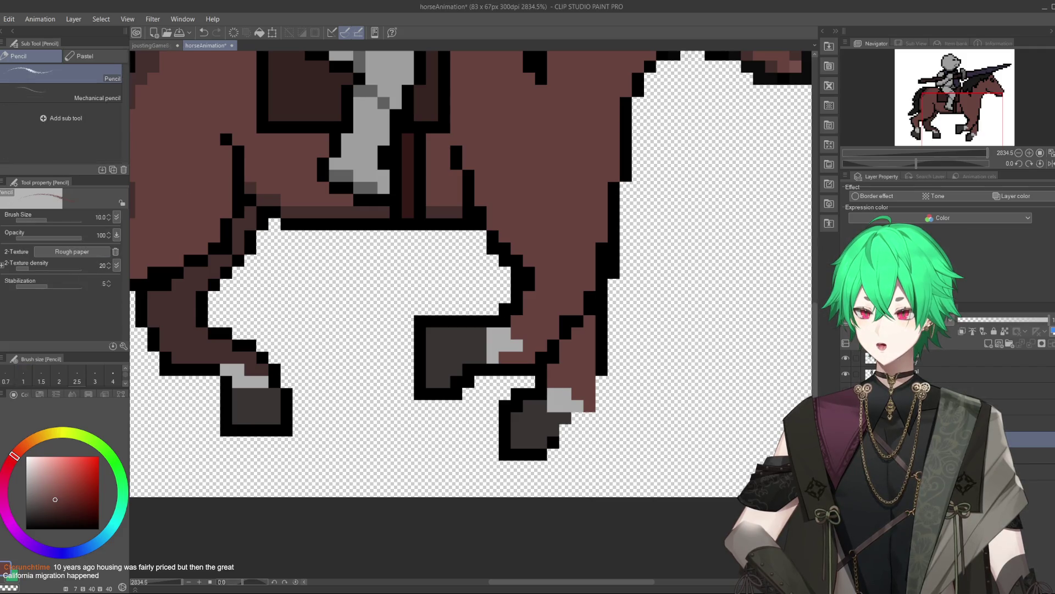
key(x)
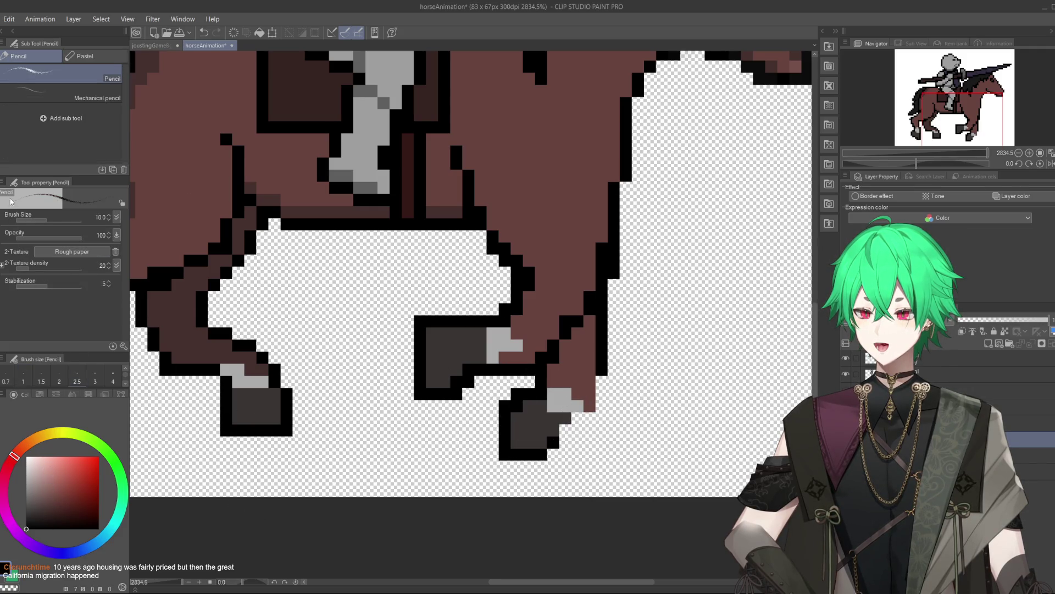
key(p)
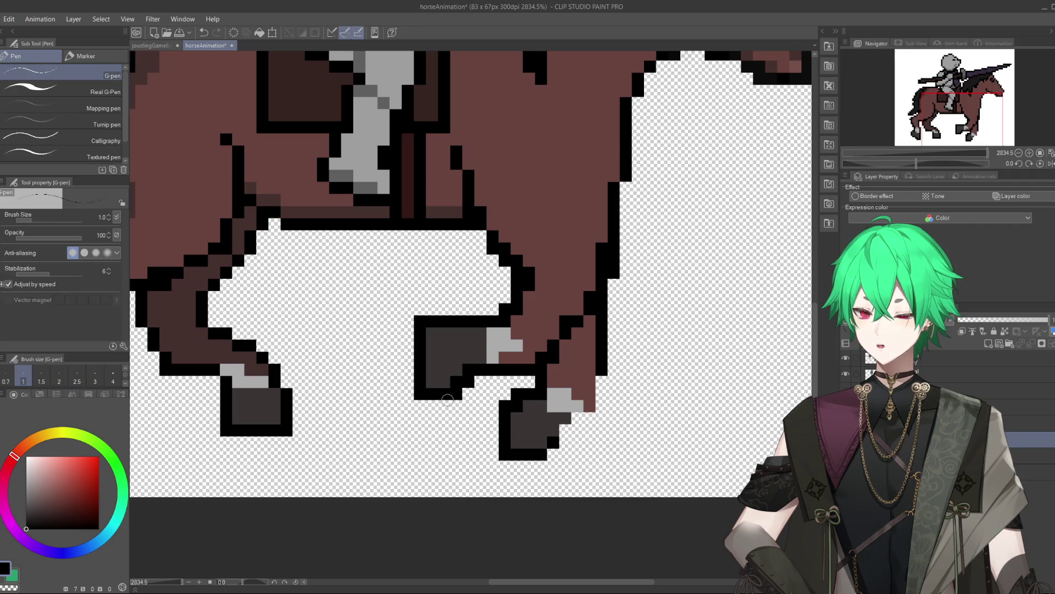
drag(566, 437, 598, 390)
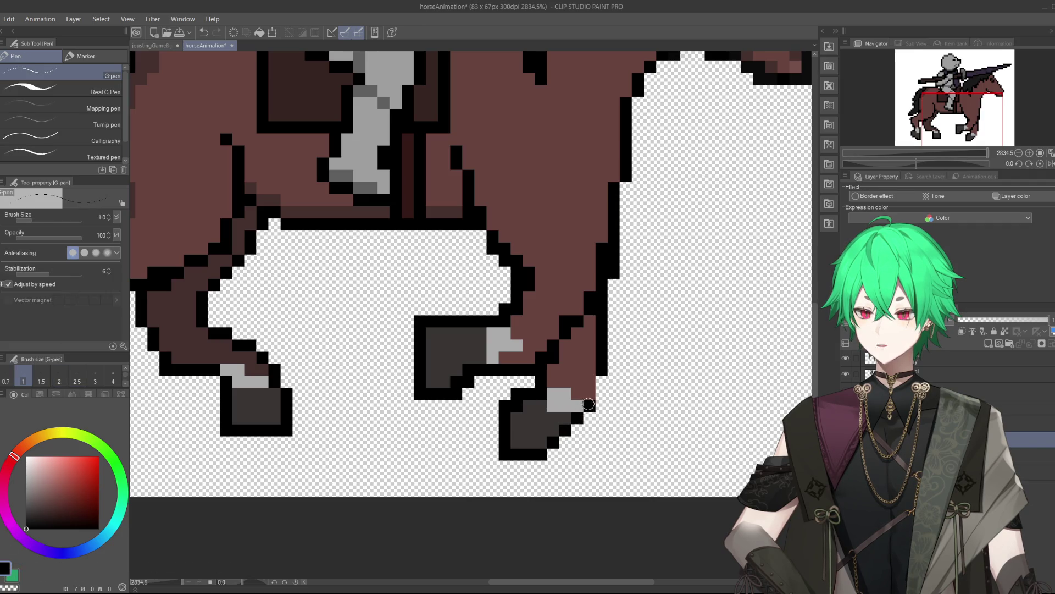
scroll(635, 265, down, 2)
scroll(635, 265, down, 2)
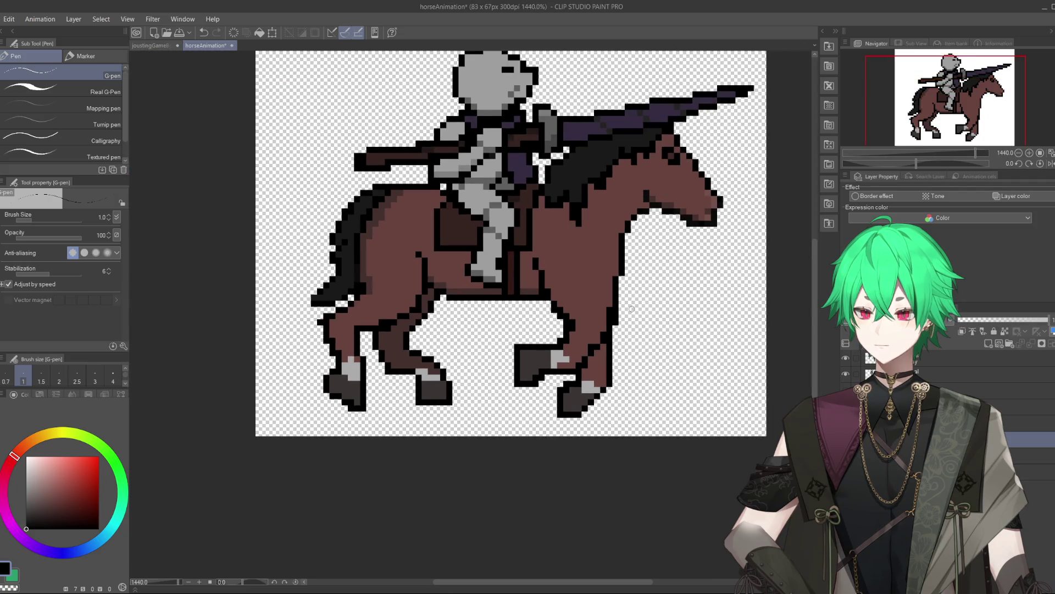
- Undo the last pen stroke to restore brown where the stray black pixel was on the front leg
scroll(636, 265, down, 1)
scroll(639, 263, up, 2)
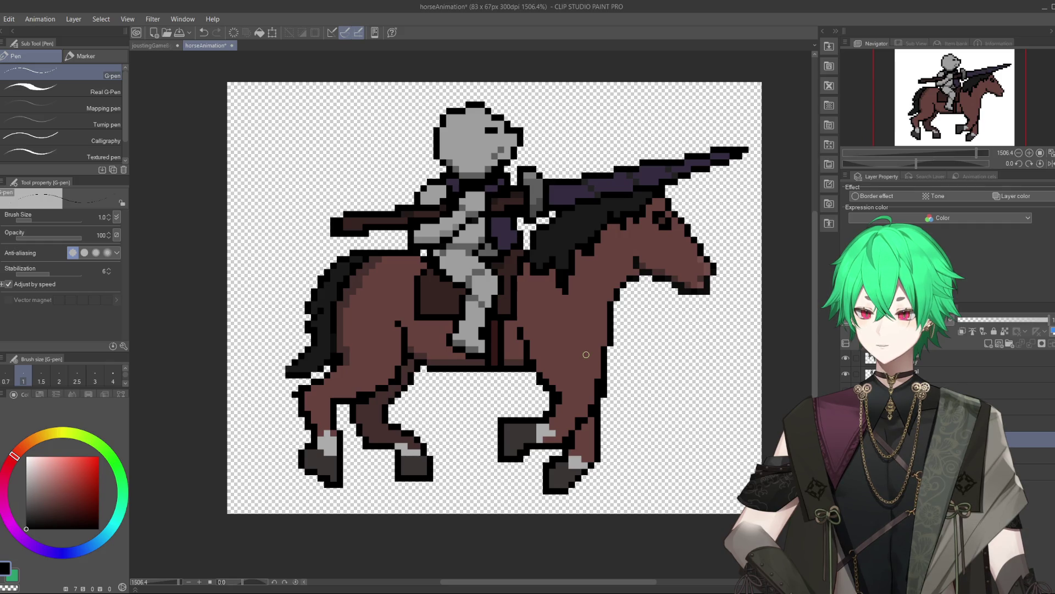
key(ctrl+z)
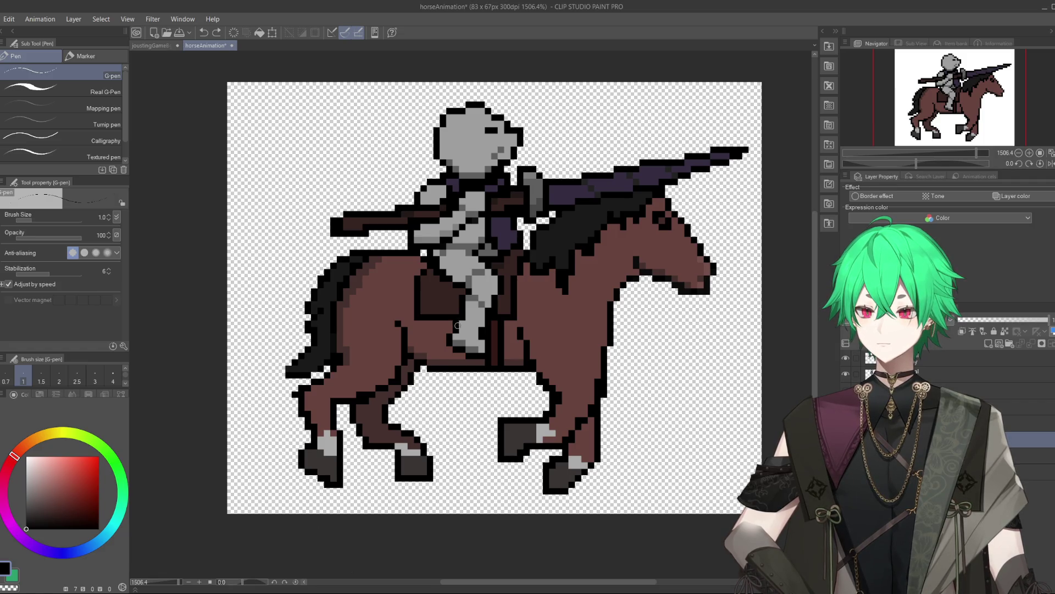
scroll(457, 325, down, 1)
scroll(458, 275, up, 2)
scroll(457, 247, down, 2)
scroll(457, 225, down, 1)
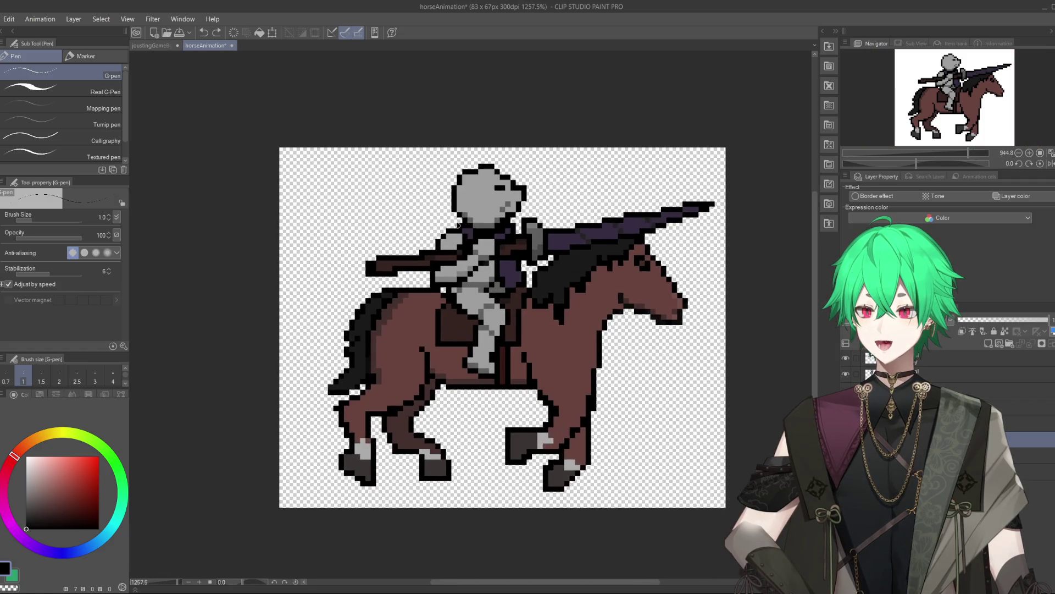
scroll(484, 236, up, 1)
scroll(511, 248, down, 1)
scroll(534, 258, up, 1)
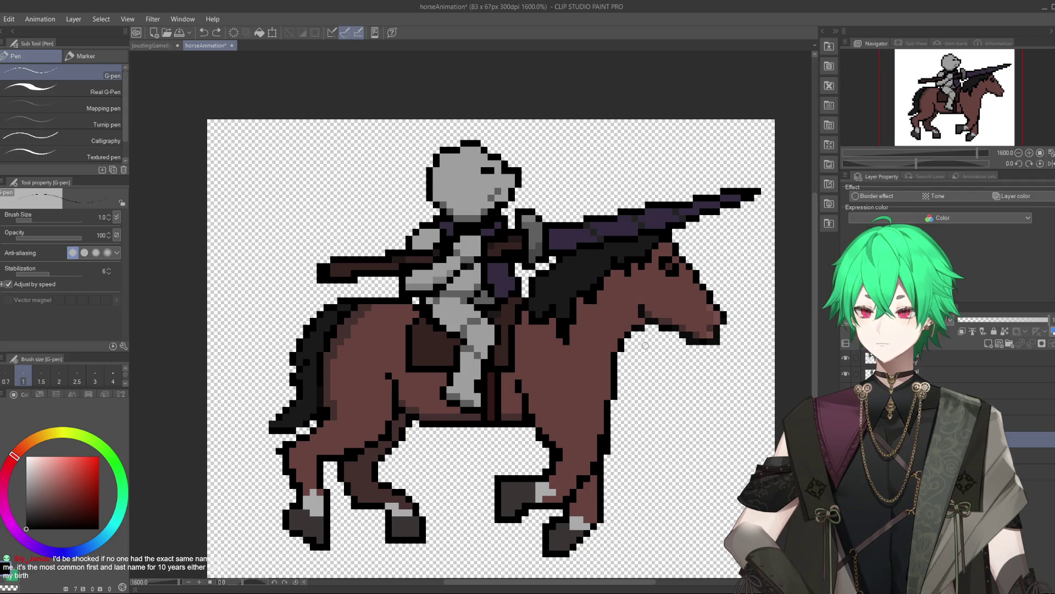
scroll(654, 335, down, 1)
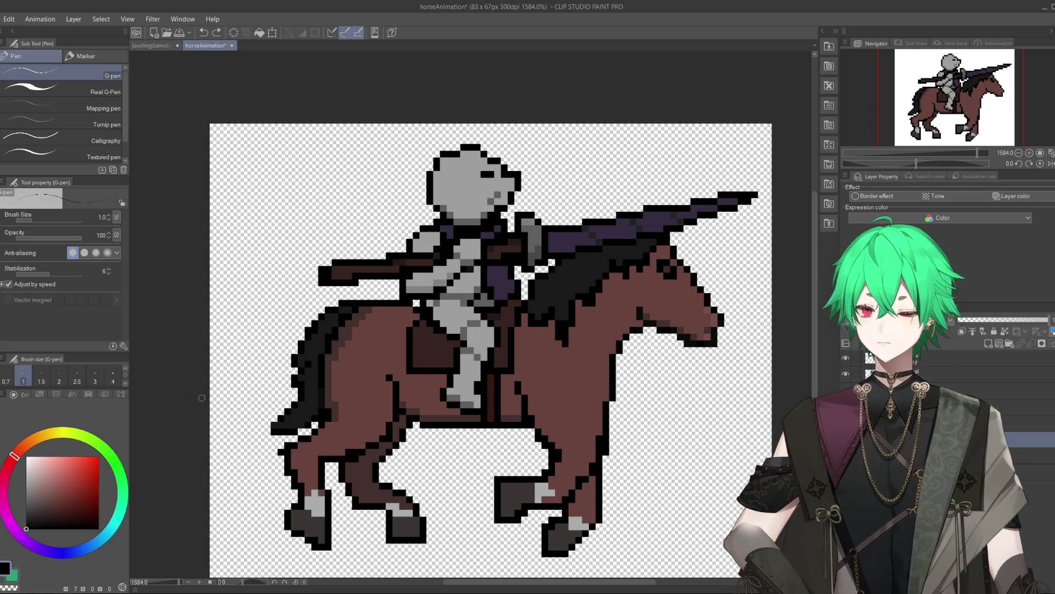
scroll(201, 397, down, 1)
scroll(373, 454, down, 2)
scroll(373, 454, down, 3)
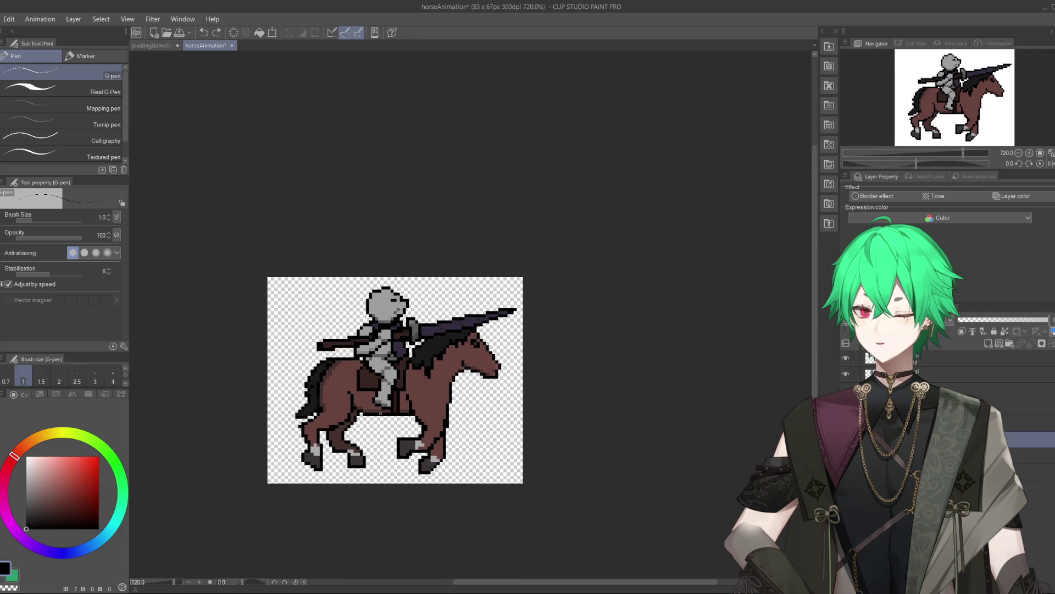
scroll(373, 454, up, 2)
scroll(373, 455, down, 1)
scroll(408, 456, up, 2)
scroll(408, 456, up, 1)
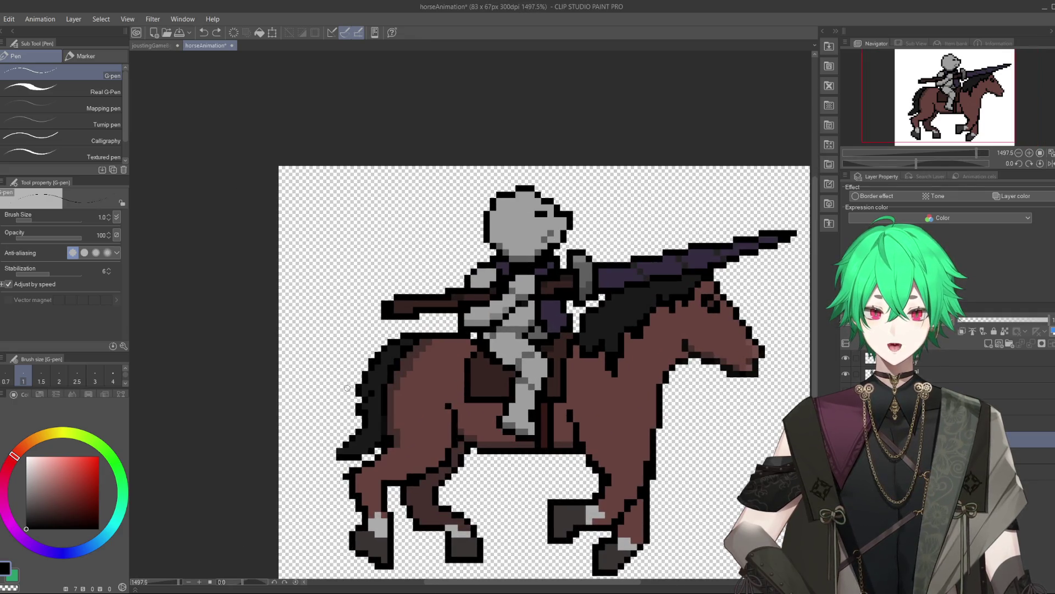
scroll(347, 388, down, 1)
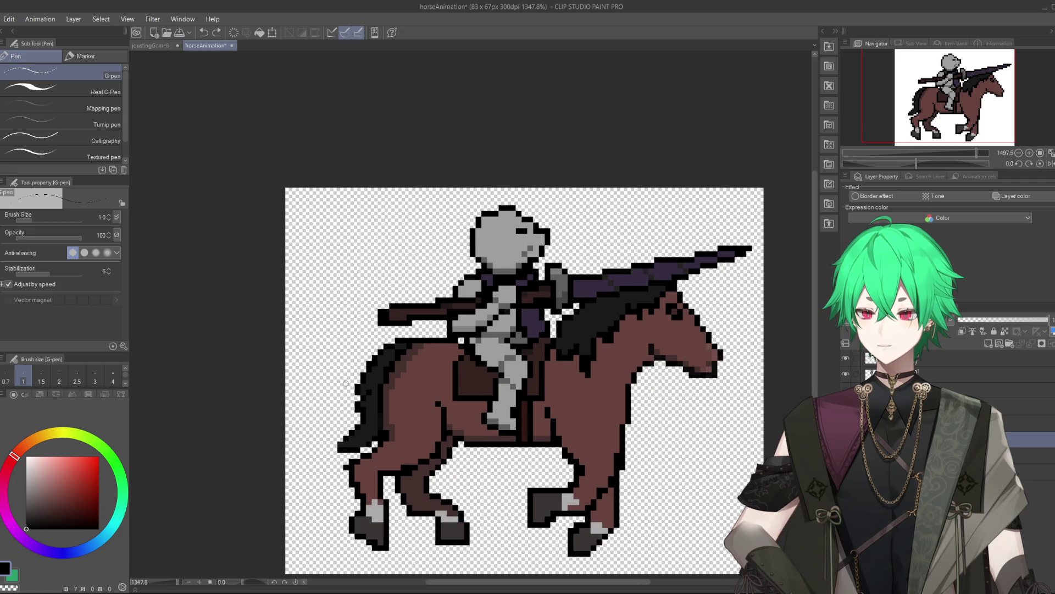
scroll(557, 454, up, 2)
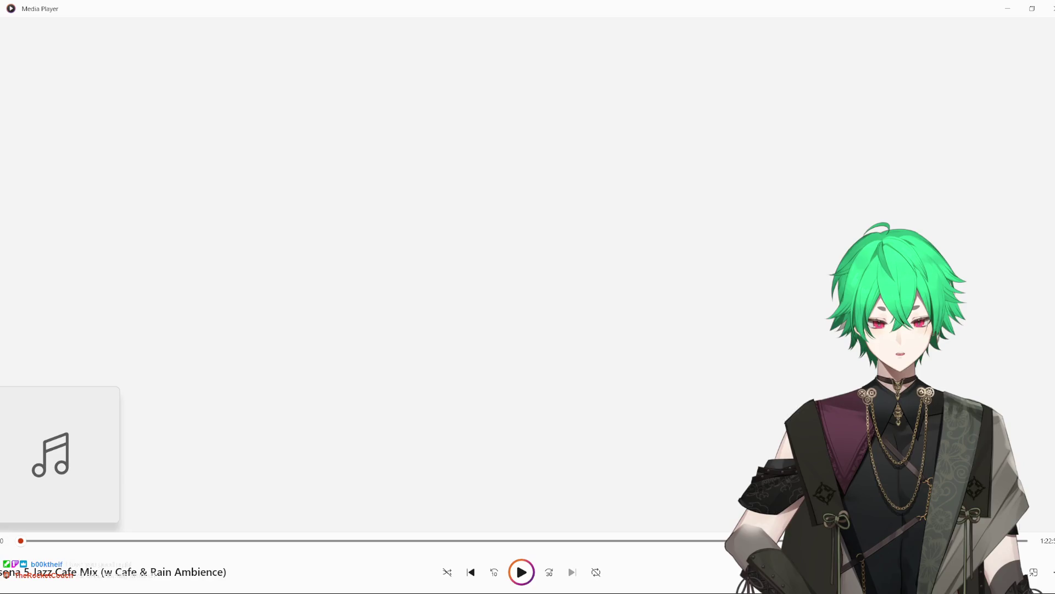
- Minimize the full-screen Media Player to bring the knight drawing back into view
click(1008, 8)
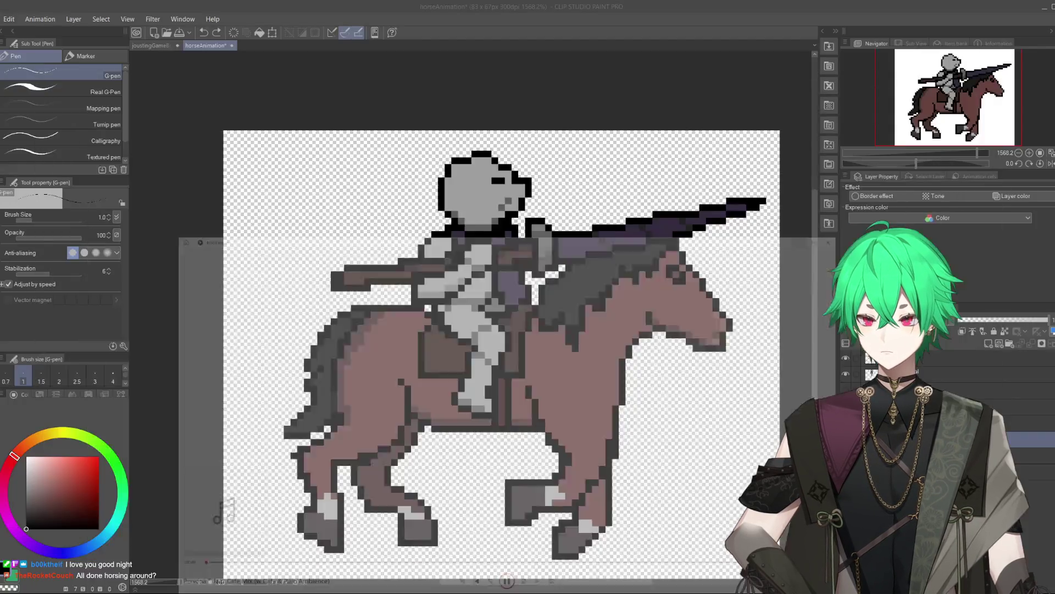